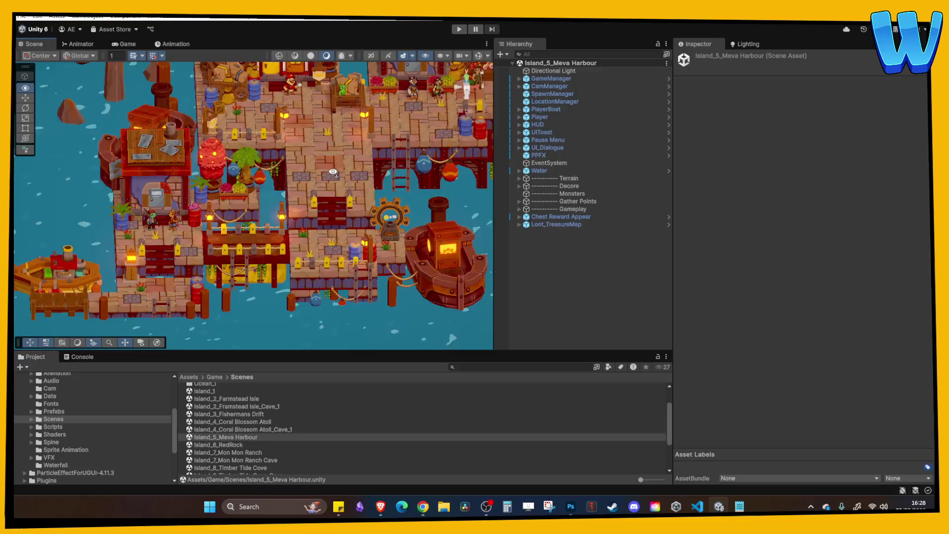
Step: Open the Island_8_Timber Tide Cove_Cave scene and zoom in on the cave floor tile by the gap
{"action": "scroll", "coordinate": [351, 213], "scroll_direction": "down", "scroll_amount": 3}
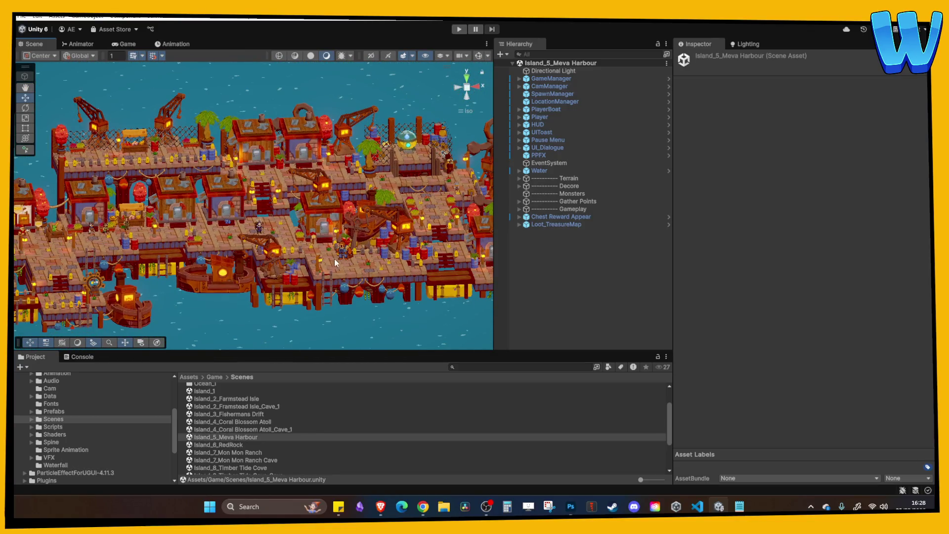
{"action": "scroll", "coordinate": [237, 436], "scroll_direction": "down", "scroll_amount": 3}
{"action": "double_click", "coordinate": [237, 418]}
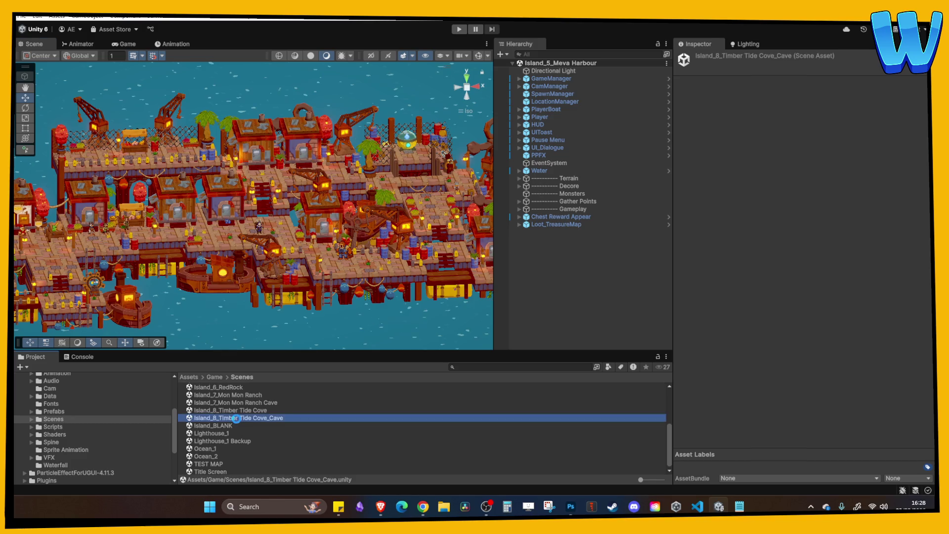
{"action": "scroll", "coordinate": [295, 242], "scroll_direction": "up", "scroll_amount": 2}
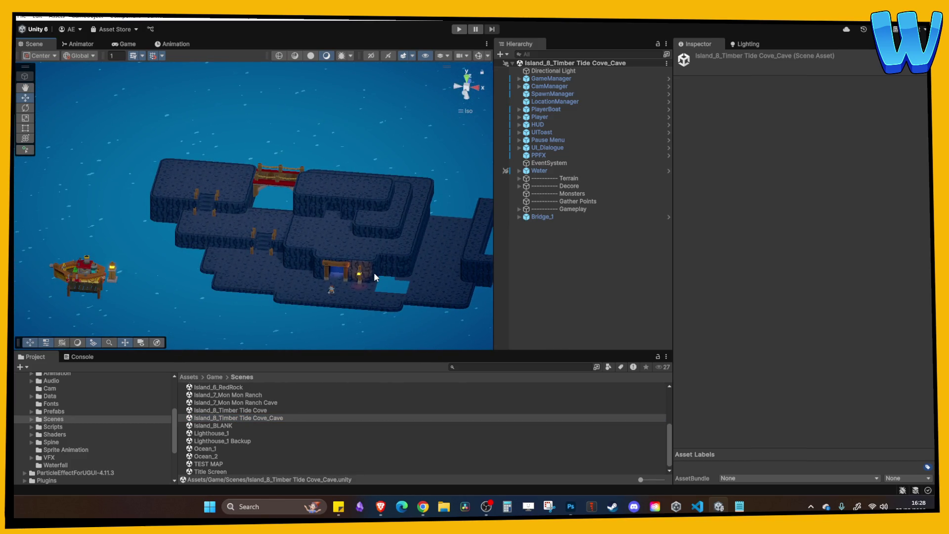
{"action": "scroll", "coordinate": [374, 272], "scroll_direction": "up", "scroll_amount": 6}
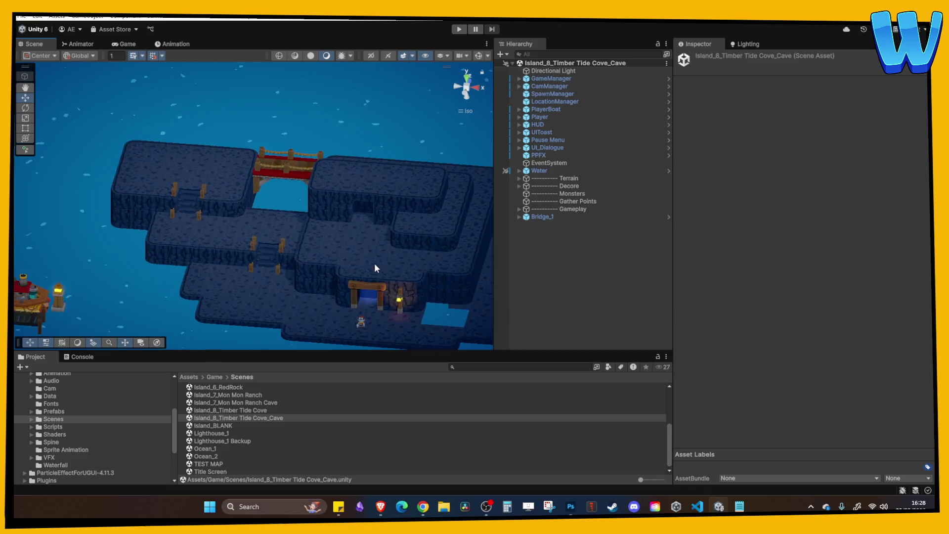
{"action": "left_click", "coordinate": [277, 232]}
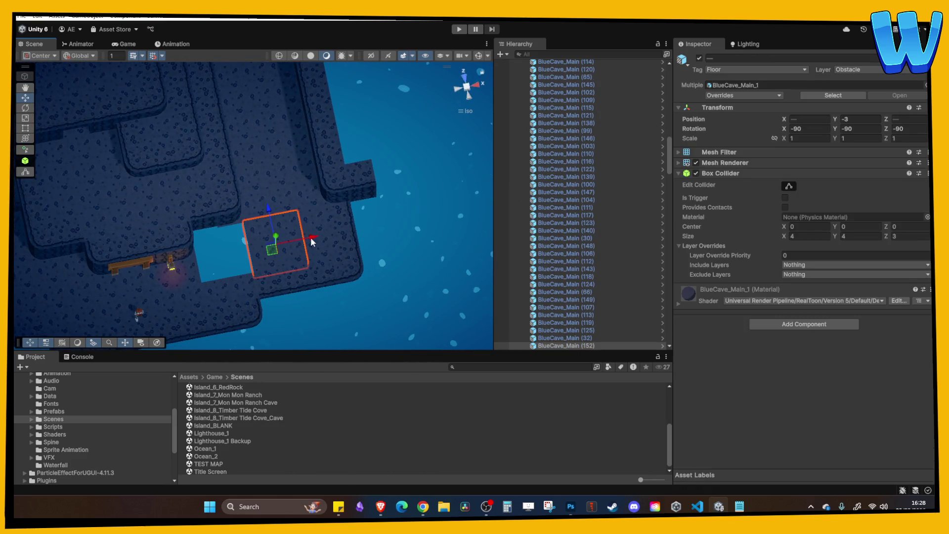
Step: Slide the floor tile into the gap and inspect the pieces around the cave entrance
{"action": "left_click_drag", "start_coordinate": [250, 232], "coordinate": [198, 241]}
{"action": "mouse_move", "coordinate": [295, 251]}
{"action": "left_mouse_down"}
{"action": "mouse_move", "coordinate": [186, 217]}
{"action": "mouse_move", "coordinate": [229, 181]}
{"action": "mouse_move", "coordinate": [364, 242]}
{"action": "mouse_move", "coordinate": [229, 256]}
{"action": "mouse_move", "coordinate": [305, 278]}
{"action": "mouse_move", "coordinate": [339, 212]}
{"action": "mouse_move", "coordinate": [338, 258]}
{"action": "left_mouse_up"}
{"action": "left_click", "coordinate": [334, 290]}
{"action": "left_click", "coordinate": [333, 290]}
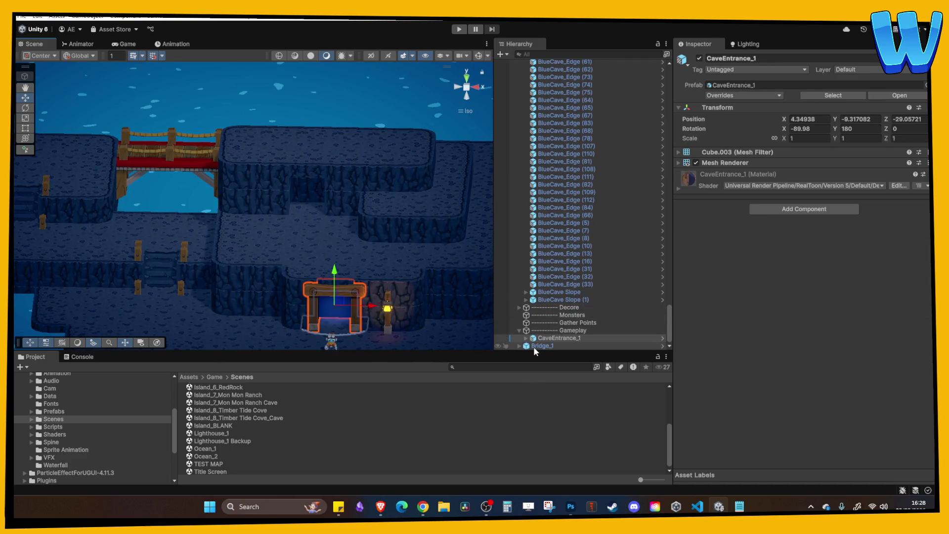
{"action": "left_click", "coordinate": [569, 277]}
{"action": "key", "text": "Left"}
{"action": "key", "text": "Left"}
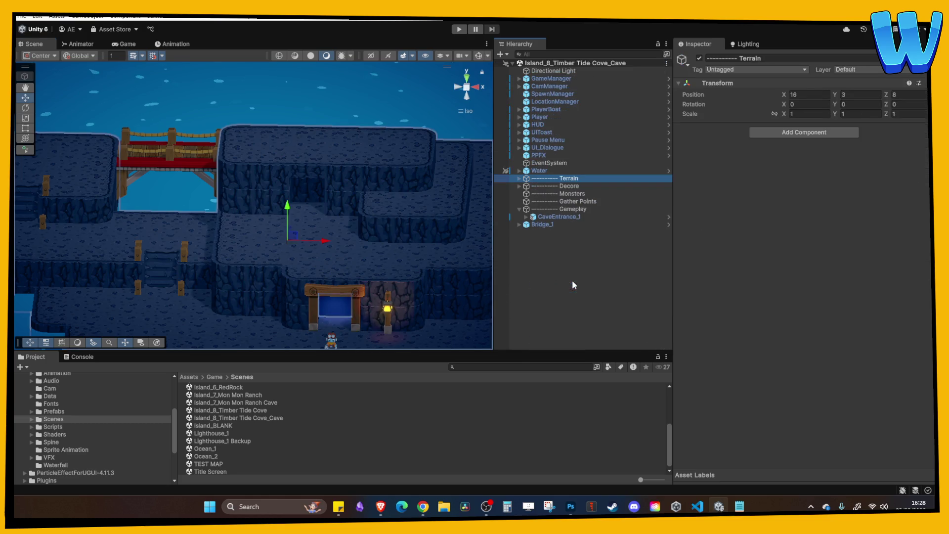
Step: Duplicate CaveEntrance_1 and vertex-snap the copy onto the upper ledge
{"action": "left_click", "coordinate": [544, 218]}
{"action": "left_click", "coordinate": [542, 223]}
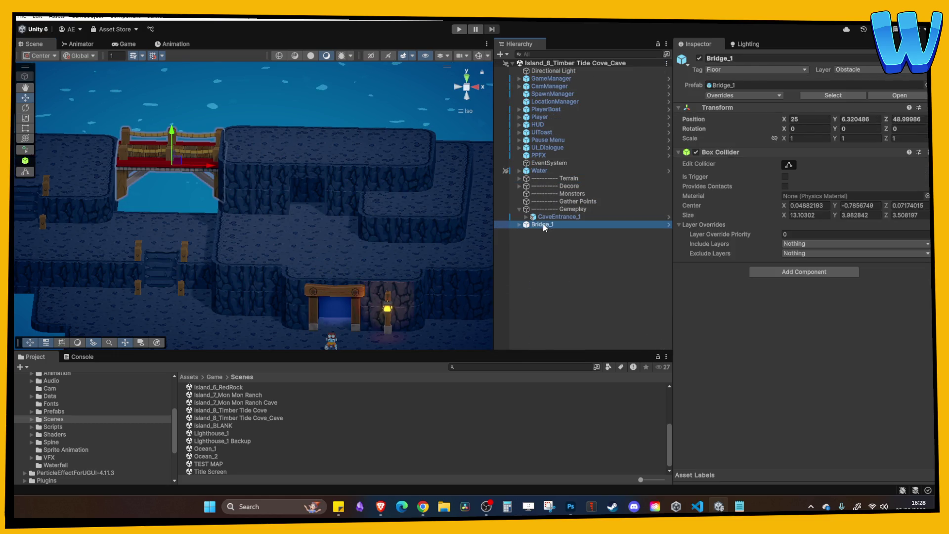
{"action": "left_click", "coordinate": [569, 178]}
{"action": "key", "text": "Left"}
{"action": "key", "text": "Left"}
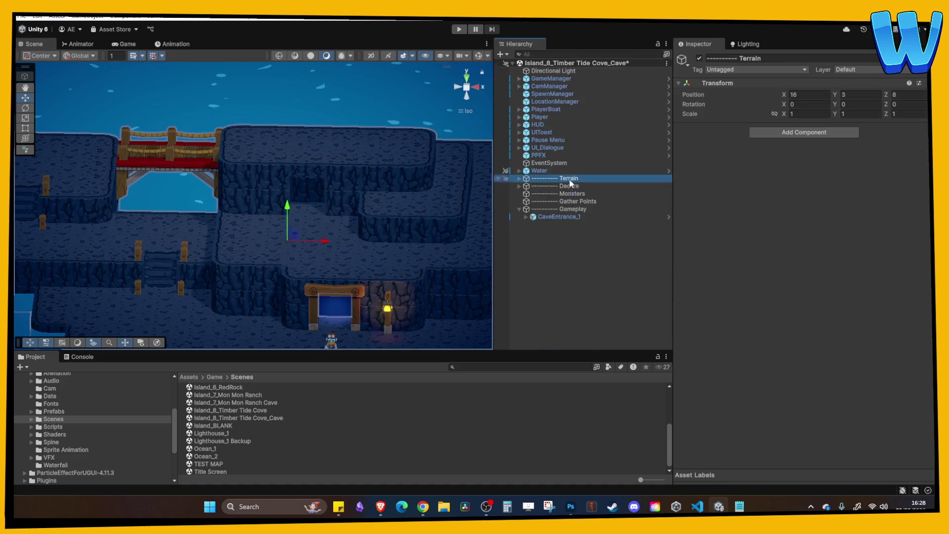
{"action": "left_click", "coordinate": [553, 218]}
{"action": "key", "text": "ctrl+d"}
{"action": "mouse_move", "coordinate": [348, 272]}
{"action": "left_mouse_down"}
{"action": "mouse_move", "coordinate": [235, 171]}
{"action": "mouse_move", "coordinate": [245, 136]}
{"action": "mouse_move", "coordinate": [235, 123]}
{"action": "mouse_move", "coordinate": [264, 148]}
{"action": "mouse_move", "coordinate": [294, 147]}
{"action": "mouse_move", "coordinate": [266, 155]}
{"action": "left_mouse_up"}
{"action": "key", "text": "v"}
Step: Nudge CaveEntrance_1 (1) along Z, Y and X to X 0.38, Y -3.28, flush with the wall
{"action": "key", "text": "f"}
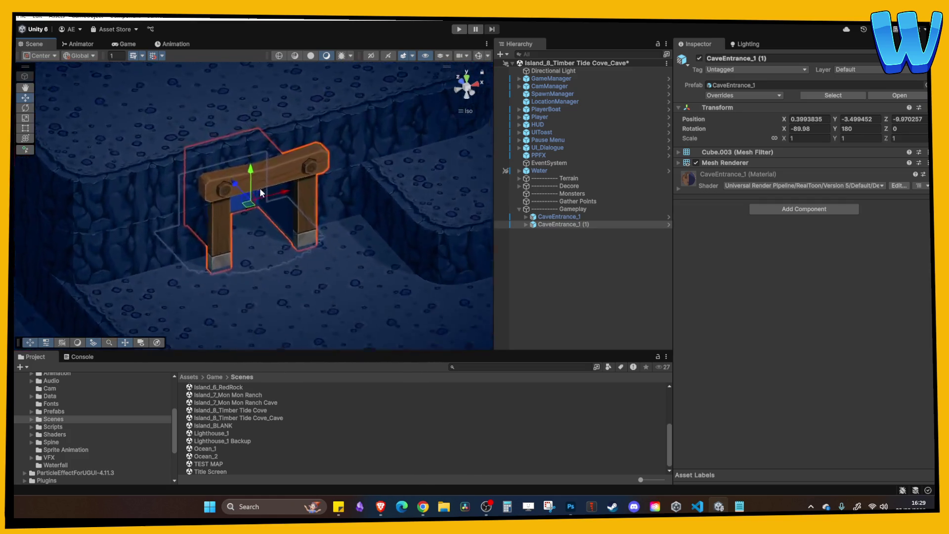
{"action": "left_click_drag", "start_coordinate": [260, 188], "coordinate": [316, 212]}
{"action": "mouse_move", "coordinate": [212, 194]}
{"action": "left_mouse_down"}
{"action": "mouse_move", "coordinate": [194, 190]}
{"action": "mouse_move", "coordinate": [289, 152]}
{"action": "left_mouse_up"}
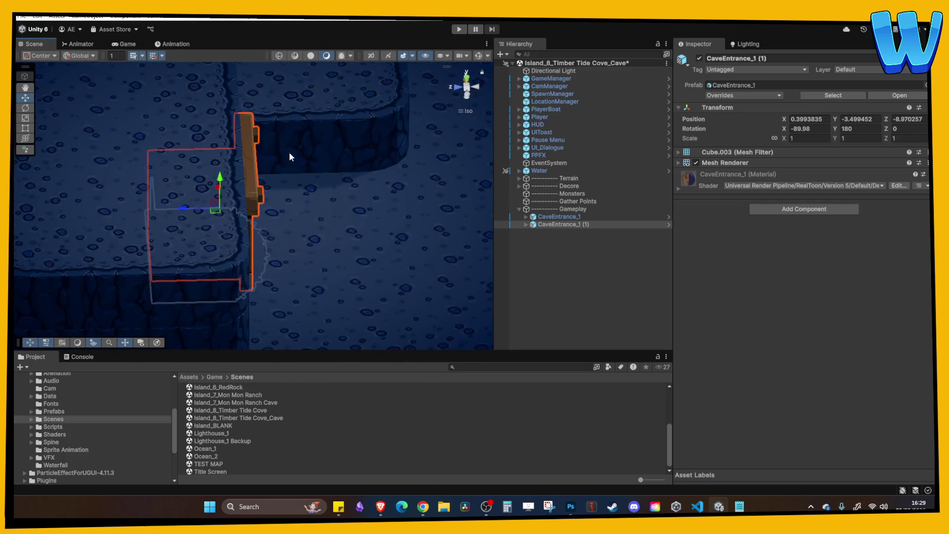
{"action": "mouse_move", "coordinate": [184, 210]}
{"action": "left_mouse_down"}
{"action": "mouse_move", "coordinate": [189, 204]}
{"action": "mouse_move", "coordinate": [143, 169]}
{"action": "mouse_move", "coordinate": [145, 157]}
{"action": "left_mouse_up"}
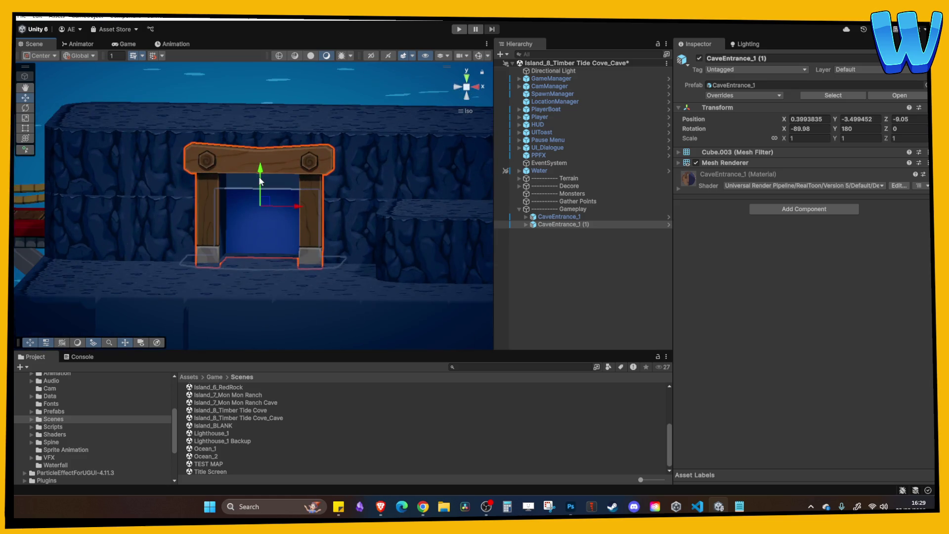
{"action": "right_click", "coordinate": [259, 176]}
{"action": "mouse_move", "coordinate": [253, 163]}
{"action": "left_mouse_down"}
{"action": "mouse_move", "coordinate": [309, 243]}
{"action": "mouse_move", "coordinate": [310, 220]}
{"action": "mouse_move", "coordinate": [284, 186]}
{"action": "mouse_move", "coordinate": [353, 198]}
{"action": "left_mouse_up"}
{"action": "mouse_move", "coordinate": [278, 186]}
{"action": "left_mouse_down"}
{"action": "mouse_move", "coordinate": [278, 194]}
{"action": "mouse_move", "coordinate": [287, 128]}
{"action": "mouse_move", "coordinate": [353, 179]}
{"action": "mouse_move", "coordinate": [342, 198]}
{"action": "left_mouse_up"}
{"action": "left_click", "coordinate": [287, 114]}
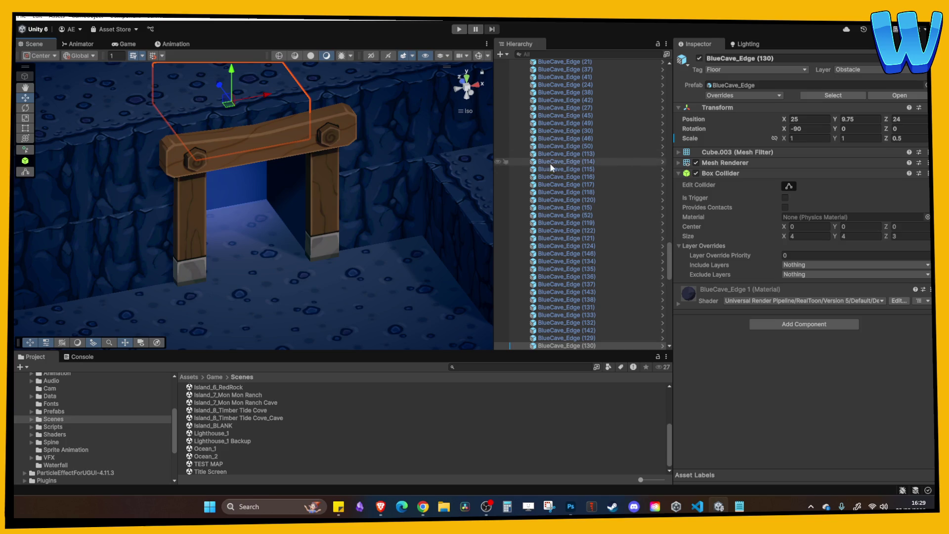
{"action": "left_click", "coordinate": [609, 223]}
{"action": "key", "text": "Left"}
{"action": "key", "text": "Left"}
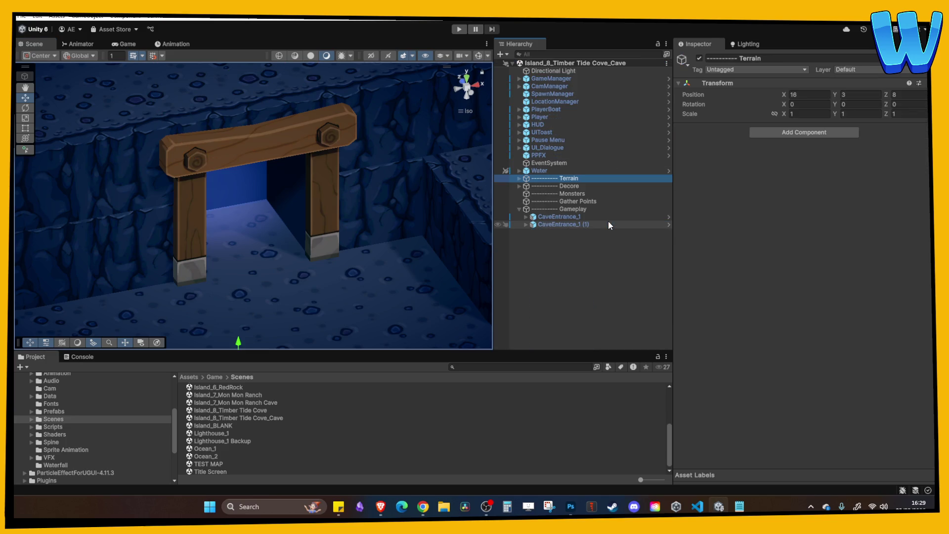
Step: Rename the copied entrance CaveEntrance_North
{"action": "left_click", "coordinate": [584, 225]}
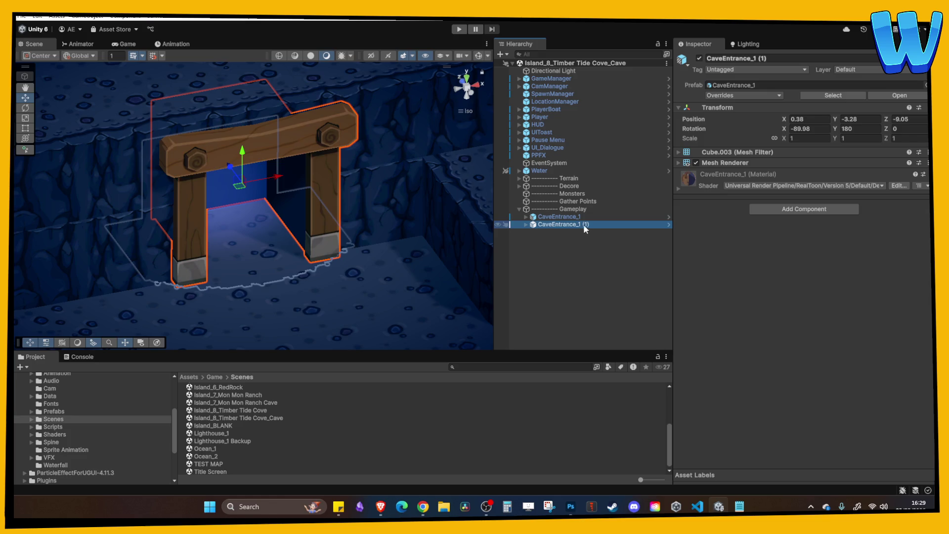
{"action": "key", "text": "F2"}
{"action": "key", "text": "End"}
{"action": "key", "text": "BackSpace"}
{"action": "key", "text": "BackSpace"}
{"action": "key", "text": "BackSpace"}
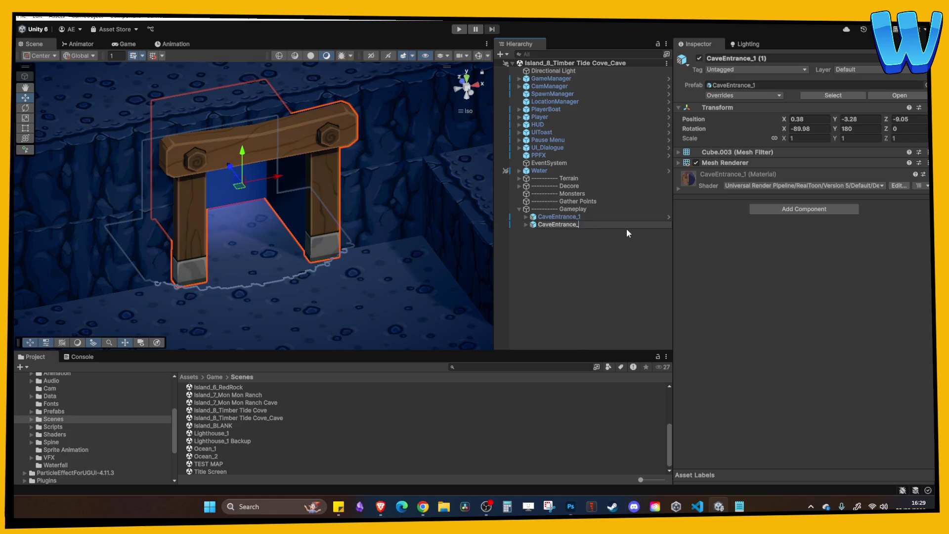
{"action": "type", "text": "North"}
{"action": "key", "text": "Return"}
Step: Rename the original entrance CaveEntrance_South
{"action": "left_click", "coordinate": [582, 210]}
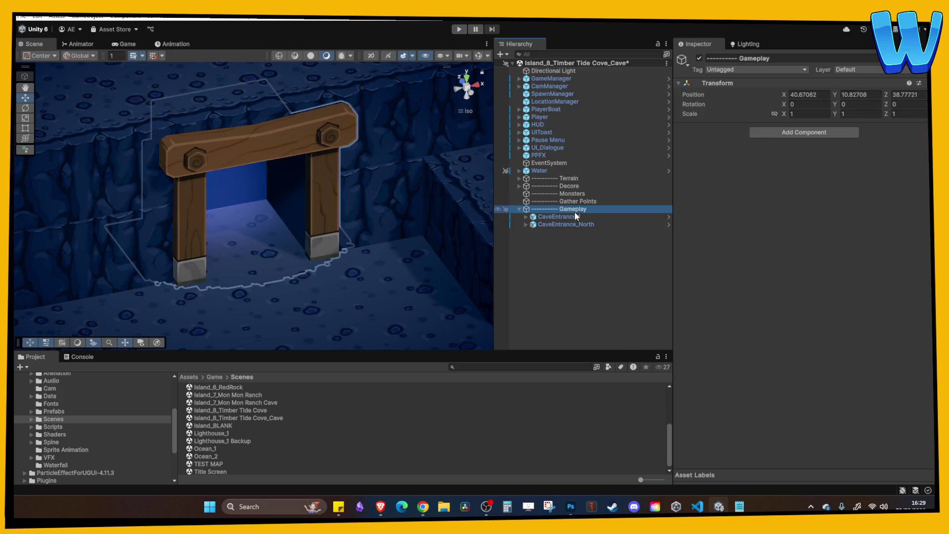
{"action": "left_click", "coordinate": [543, 218]}
{"action": "key", "text": "F2"}
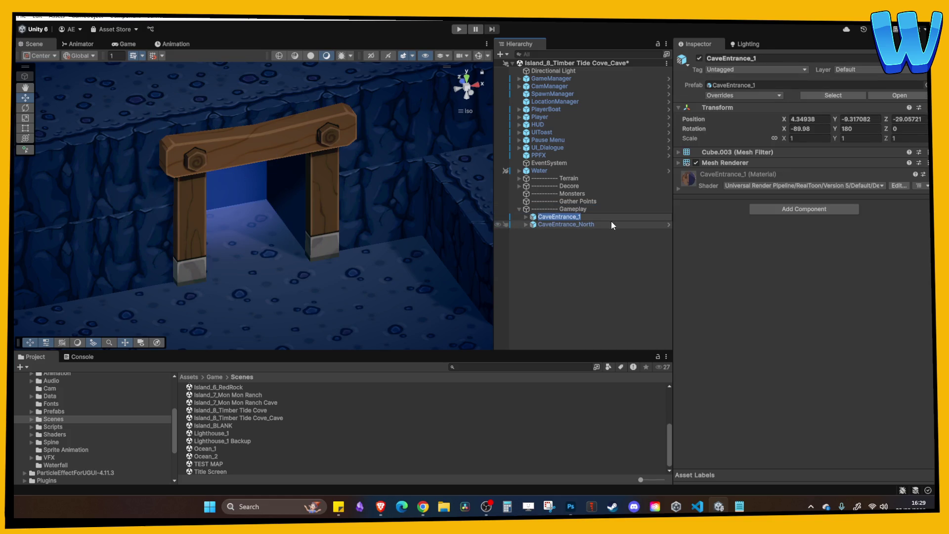
{"action": "type", "text": "Sci"}
{"action": "key", "text": "Return"}
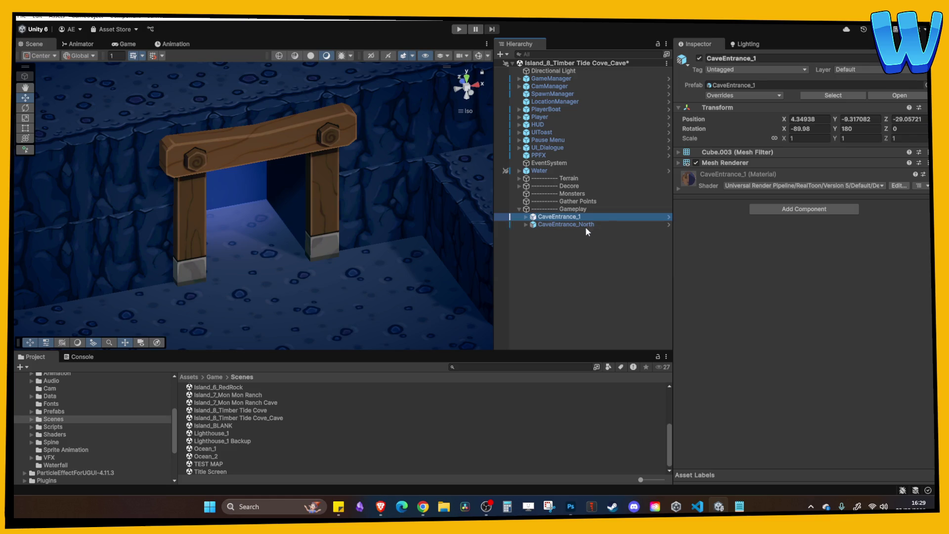
{"action": "left_click", "coordinate": [579, 218]}
{"action": "key", "text": "BackSpace"}
{"action": "type", "text": "So"}
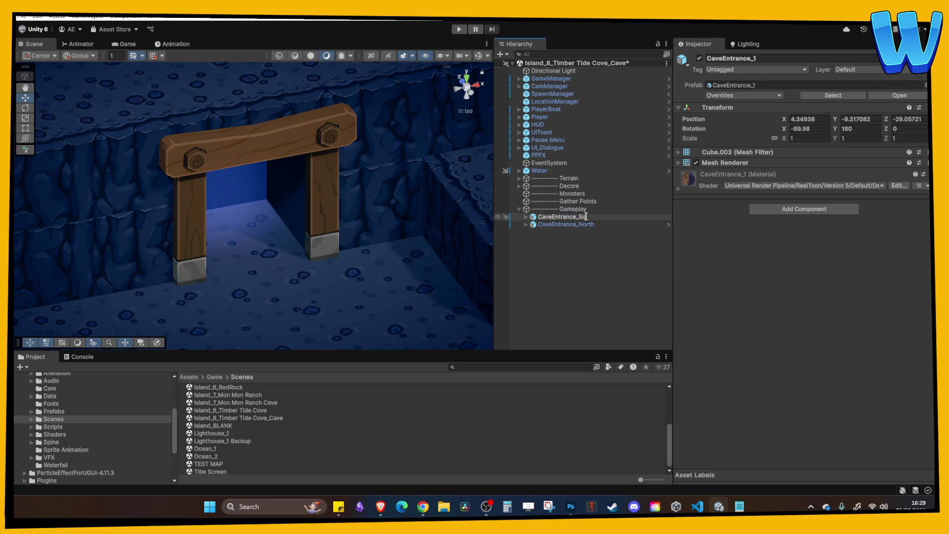
{"action": "type", "text": "uth"}
{"action": "key", "text": "Return"}
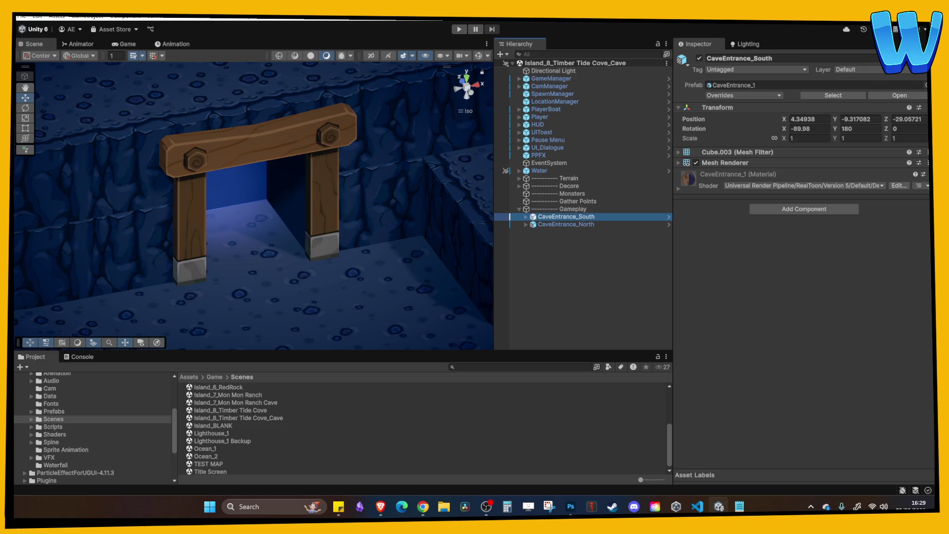
{"action": "key", "text": "alt+Tab"}
{"action": "scroll", "coordinate": [239, 218], "scroll_direction": "down", "scroll_amount": 4}
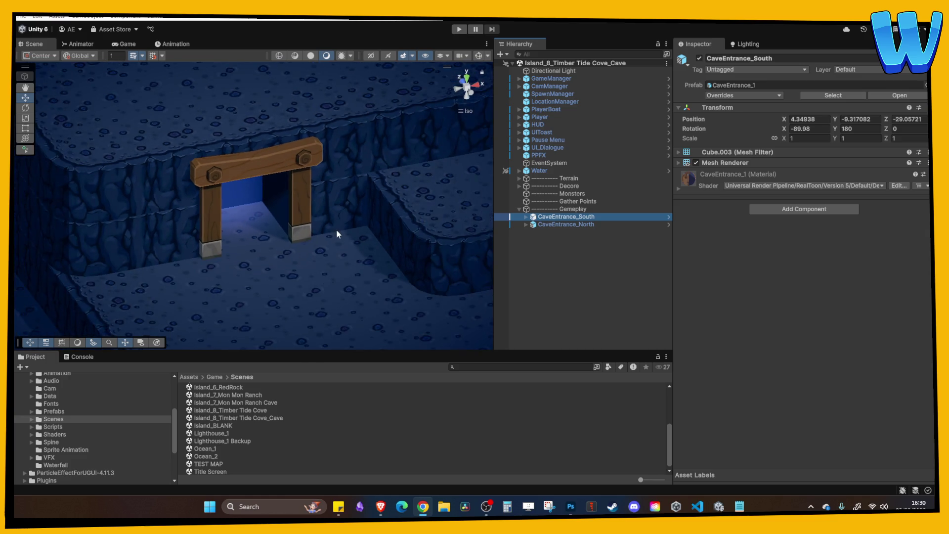
{"action": "scroll", "coordinate": [341, 236], "scroll_direction": "up", "scroll_amount": 2}
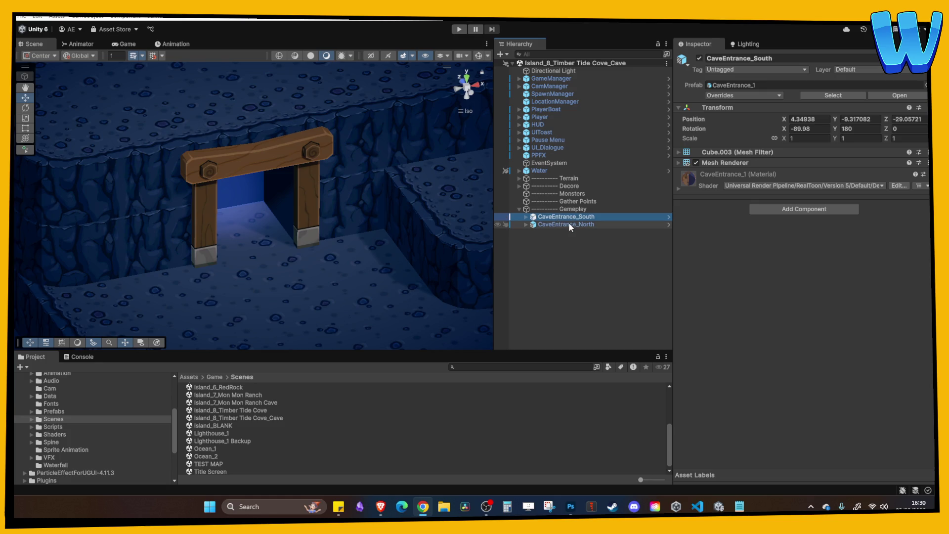
{"action": "mouse_move", "coordinate": [402, 239]}
{"action": "left_mouse_down"}
{"action": "mouse_move", "coordinate": [355, 258]}
{"action": "mouse_move", "coordinate": [406, 221]}
{"action": "left_mouse_up"}
{"action": "right_click", "coordinate": [378, 223]}
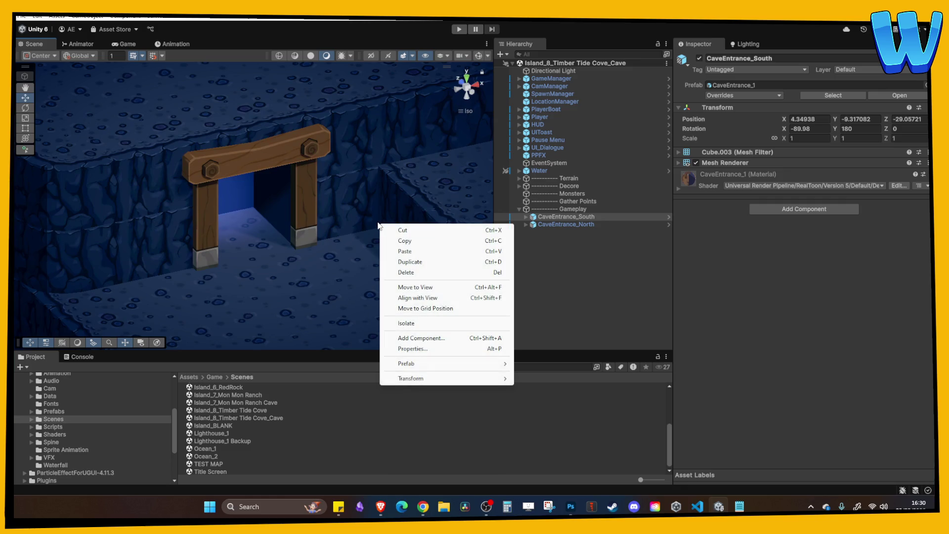
{"action": "left_click", "coordinate": [340, 180]}
{"action": "left_click", "coordinate": [340, 179]}
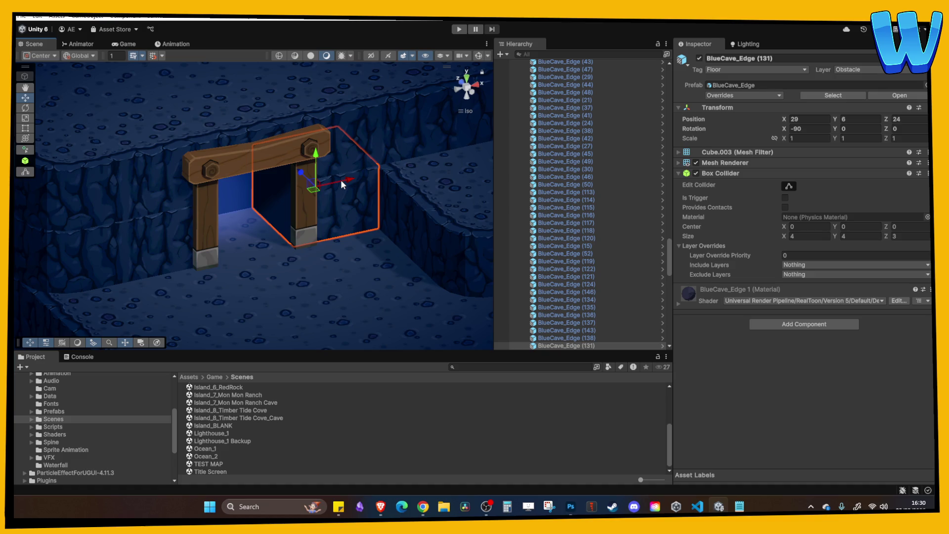
{"action": "mouse_move", "coordinate": [339, 147]}
{"action": "left_mouse_down"}
{"action": "mouse_move", "coordinate": [360, 196]}
{"action": "mouse_move", "coordinate": [311, 223]}
{"action": "left_mouse_up"}
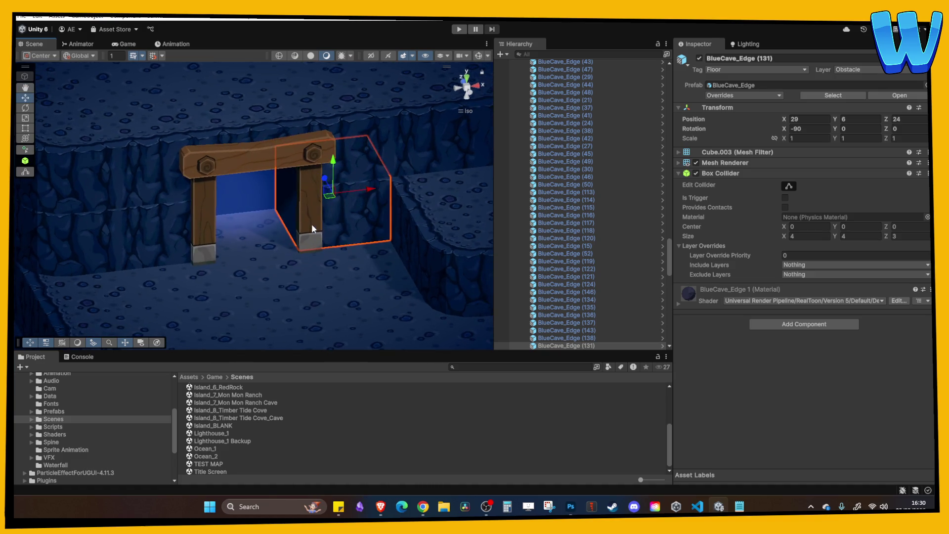
{"action": "scroll", "coordinate": [354, 262], "scroll_direction": "down", "scroll_amount": 6}
{"action": "mouse_move", "coordinate": [360, 258]}
{"action": "left_mouse_down"}
{"action": "mouse_move", "coordinate": [291, 269]}
{"action": "mouse_move", "coordinate": [351, 275]}
{"action": "mouse_move", "coordinate": [382, 254]}
{"action": "left_mouse_up"}
{"action": "left_click", "coordinate": [381, 253]}
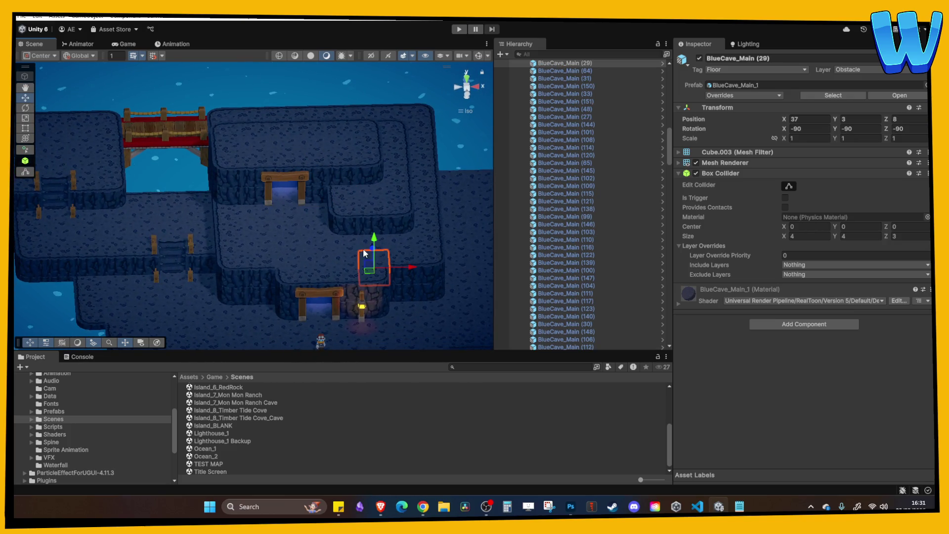
Step: Place the Player at X 41, Z 28 in front of the north arch and enter Play mode
{"action": "scroll", "coordinate": [358, 319], "scroll_direction": "up", "scroll_amount": 2}
{"action": "left_click", "coordinate": [313, 317]}
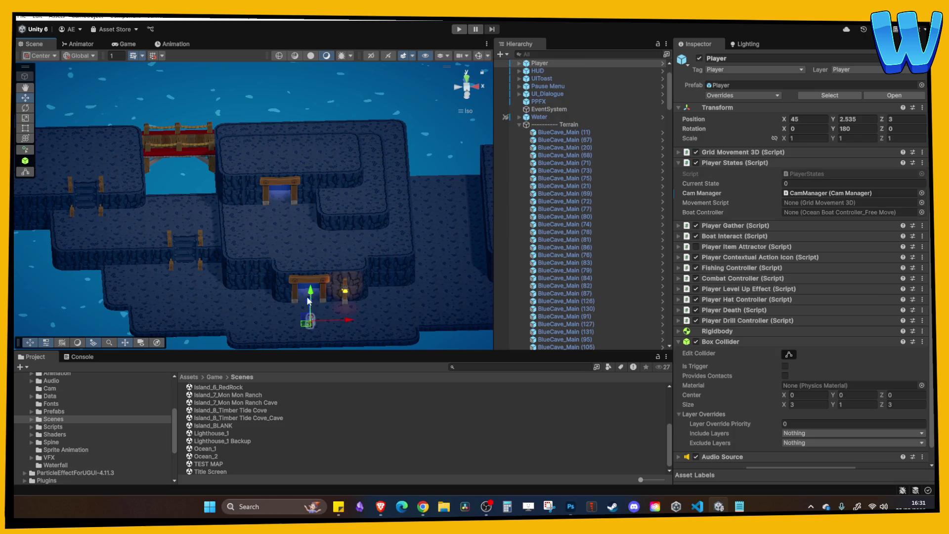
{"action": "mouse_move", "coordinate": [291, 223]}
{"action": "left_mouse_down"}
{"action": "mouse_move", "coordinate": [301, 195]}
{"action": "mouse_move", "coordinate": [257, 206]}
{"action": "mouse_move", "coordinate": [257, 222]}
{"action": "mouse_move", "coordinate": [298, 215]}
{"action": "left_mouse_up"}
{"action": "key", "text": "f"}
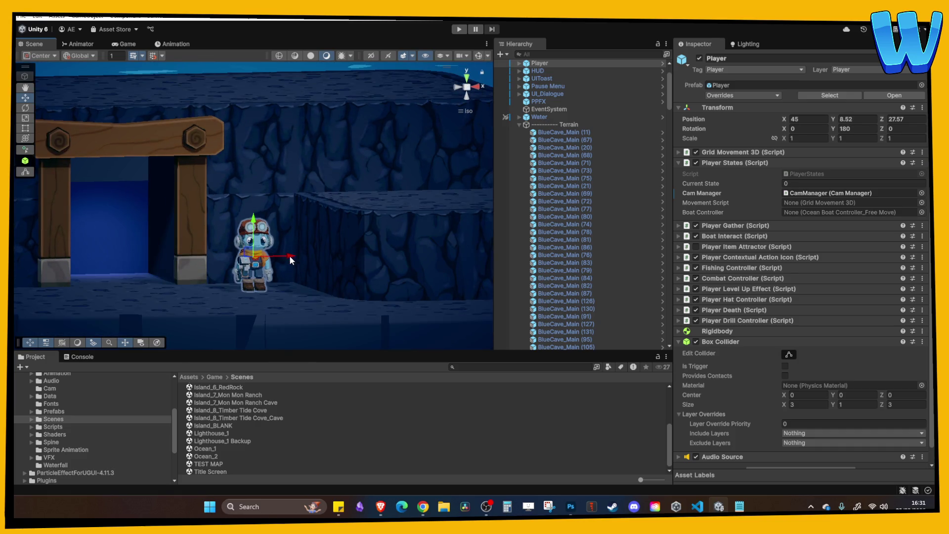
{"action": "mouse_move", "coordinate": [289, 256]}
{"action": "left_mouse_down"}
{"action": "mouse_move", "coordinate": [259, 241]}
{"action": "mouse_move", "coordinate": [250, 127]}
{"action": "left_mouse_up"}
{"action": "key", "text": "ctrl+z"}
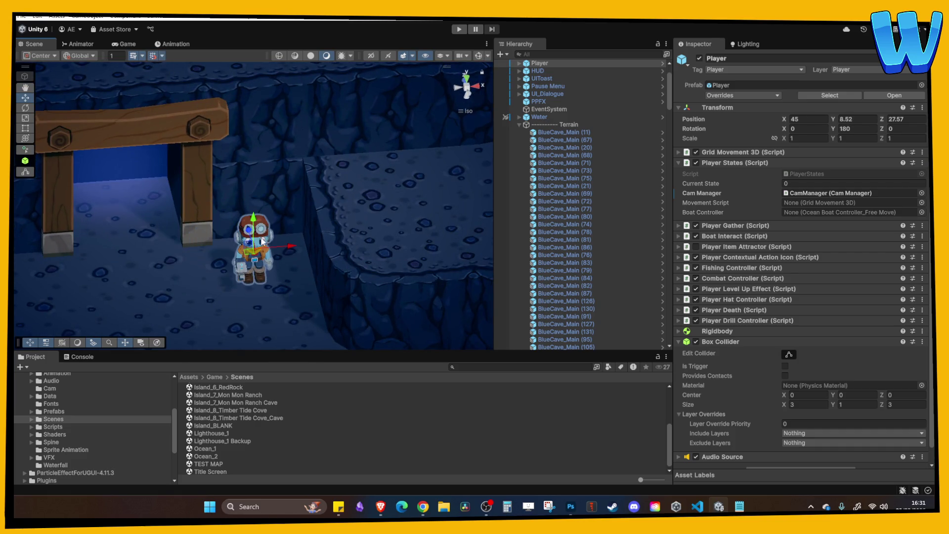
{"action": "mouse_move", "coordinate": [290, 250]}
{"action": "left_mouse_down"}
{"action": "mouse_move", "coordinate": [185, 260]}
{"action": "mouse_move", "coordinate": [155, 247]}
{"action": "mouse_move", "coordinate": [169, 276]}
{"action": "left_mouse_up"}
{"action": "left_click", "coordinate": [459, 29]}
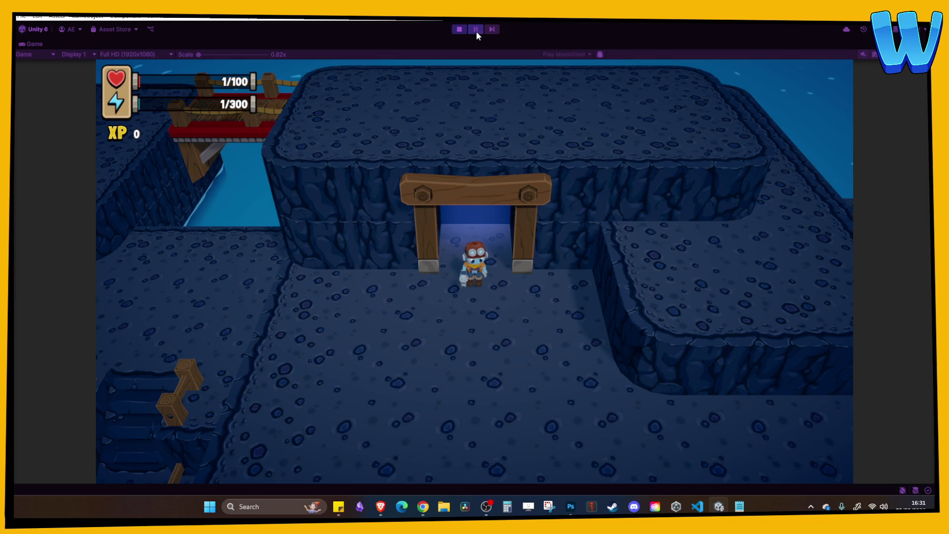
Step: Pause the game and snip the Player's Transform values from the Inspector
{"action": "left_click", "coordinate": [476, 30]}
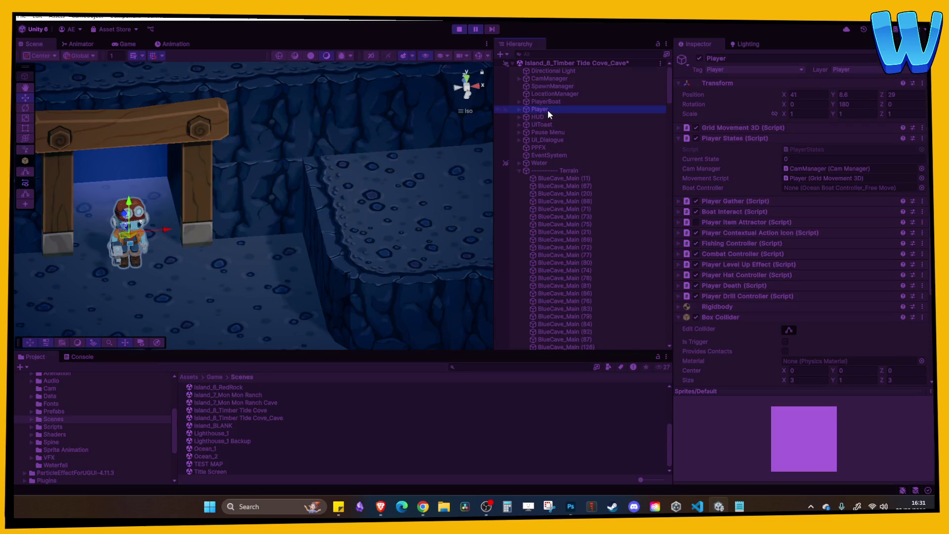
{"action": "left_click", "coordinate": [549, 507]}
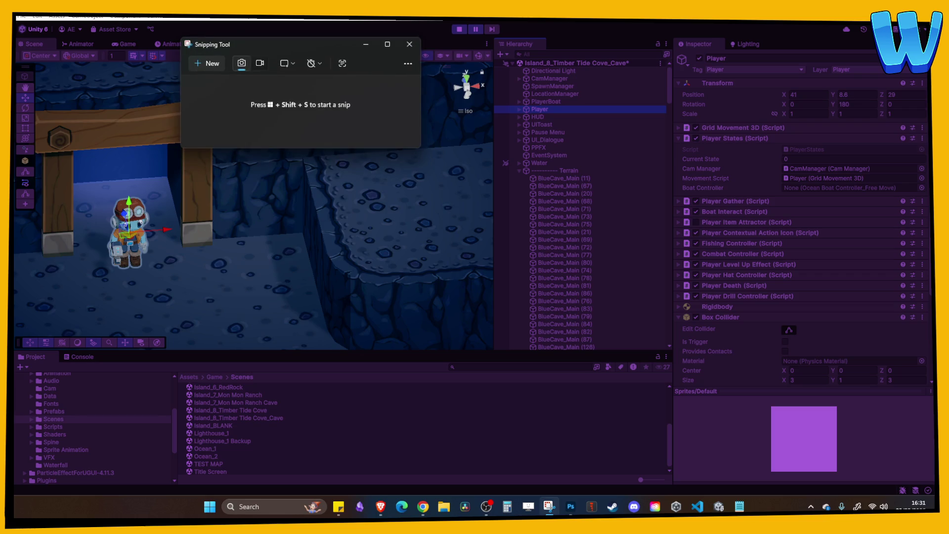
{"action": "left_click", "coordinate": [212, 63]}
{"action": "left_click_drag", "start_coordinate": [673, 76], "coordinate": [920, 130]}
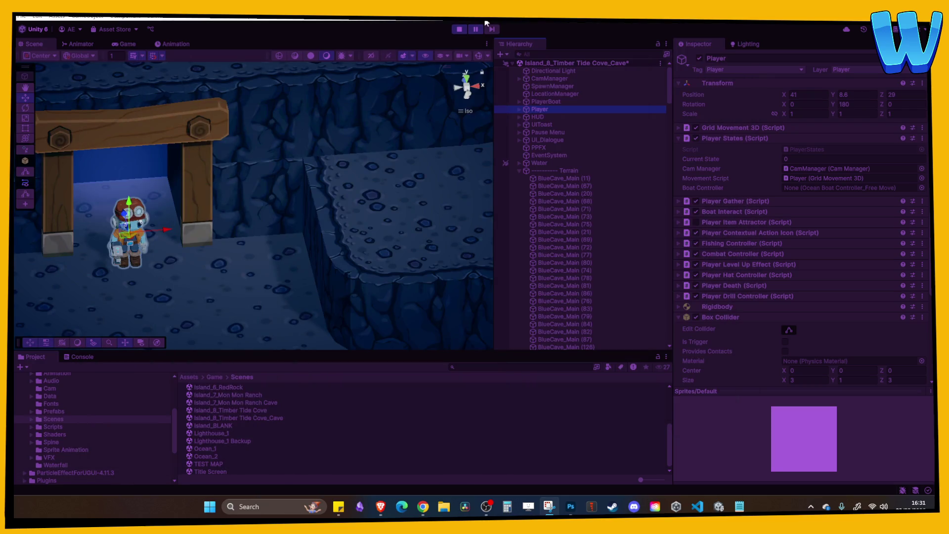
Step: Stop Play mode and reopen the cave scene, dismissing the save prompt
{"action": "left_click", "coordinate": [459, 29]}
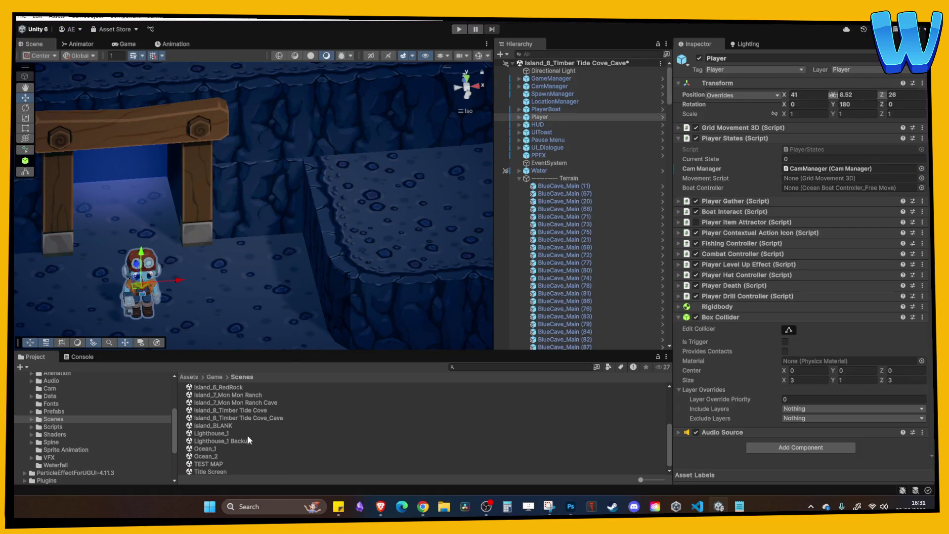
{"action": "left_click", "coordinate": [249, 419]}
{"action": "double_click", "coordinate": [249, 419]}
{"action": "key", "text": "Escape"}
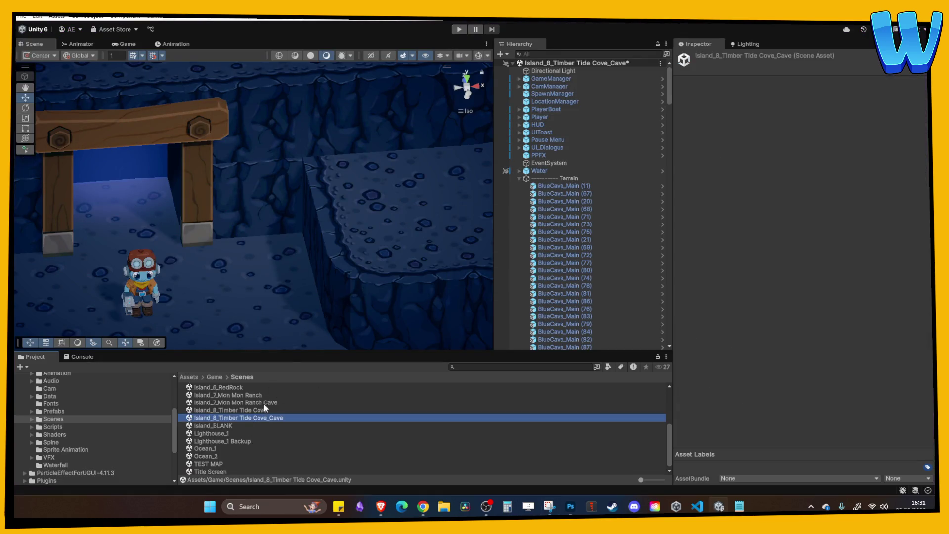
Step: Open Timber Tide Cove, inspect the forest entrance's TransitionVolume (1), and lower the Player to Y 9.545
{"action": "double_click", "coordinate": [261, 411]}
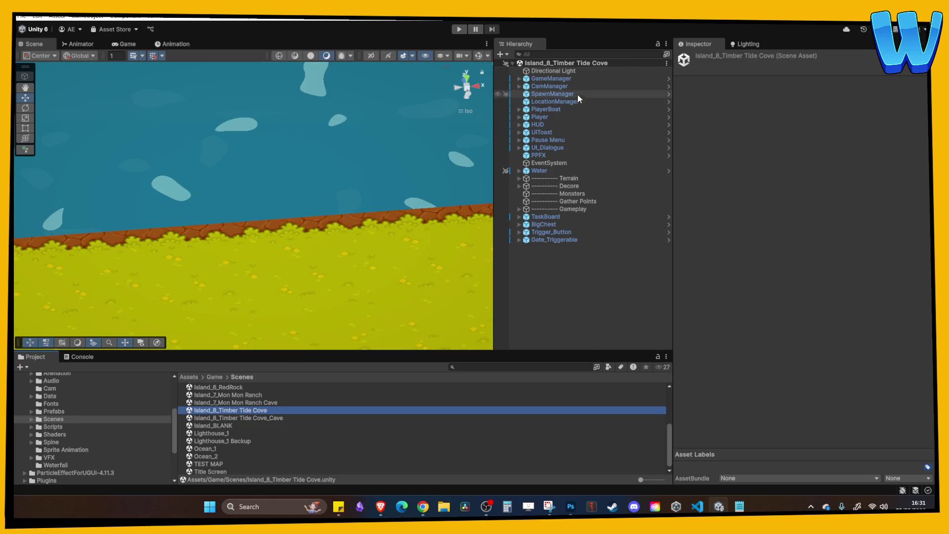
{"action": "scroll", "coordinate": [312, 217], "scroll_direction": "down", "scroll_amount": 10}
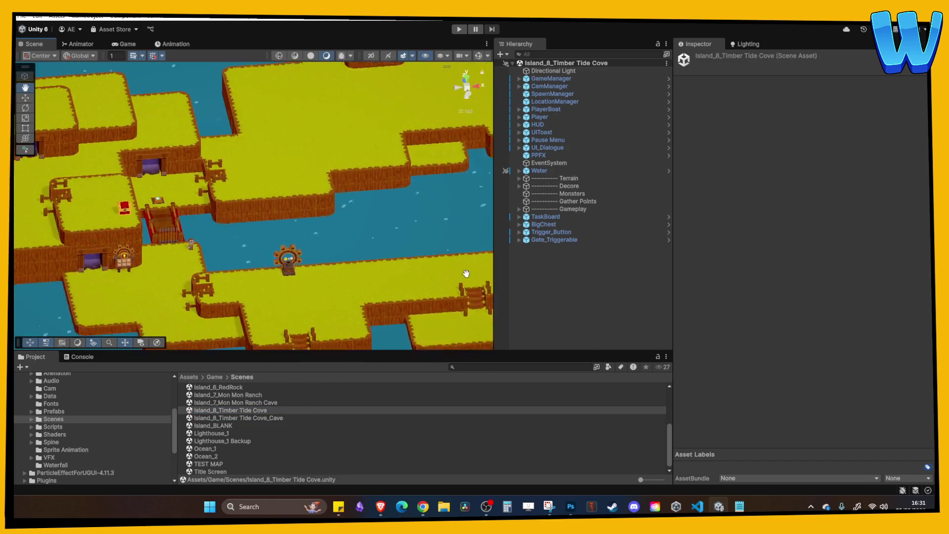
{"action": "key", "text": "w"}
{"action": "left_click", "coordinate": [171, 194]}
{"action": "key", "text": "f"}
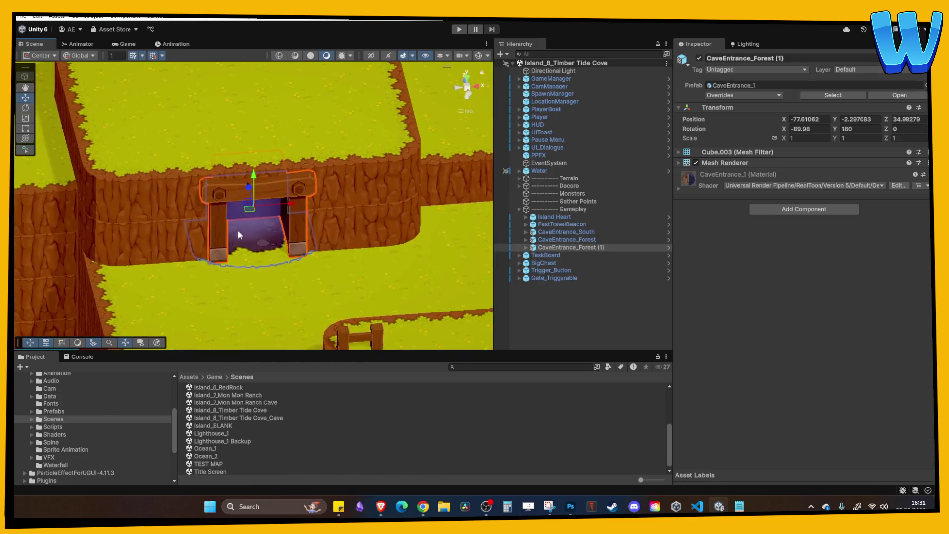
{"action": "left_click", "coordinate": [527, 247]}
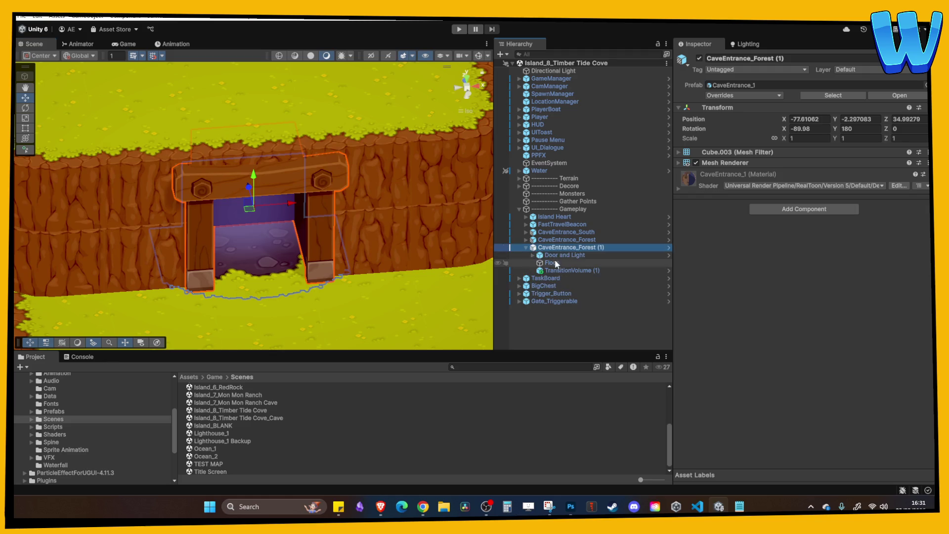
{"action": "left_click", "coordinate": [561, 270]}
{"action": "double_click", "coordinate": [539, 117]}
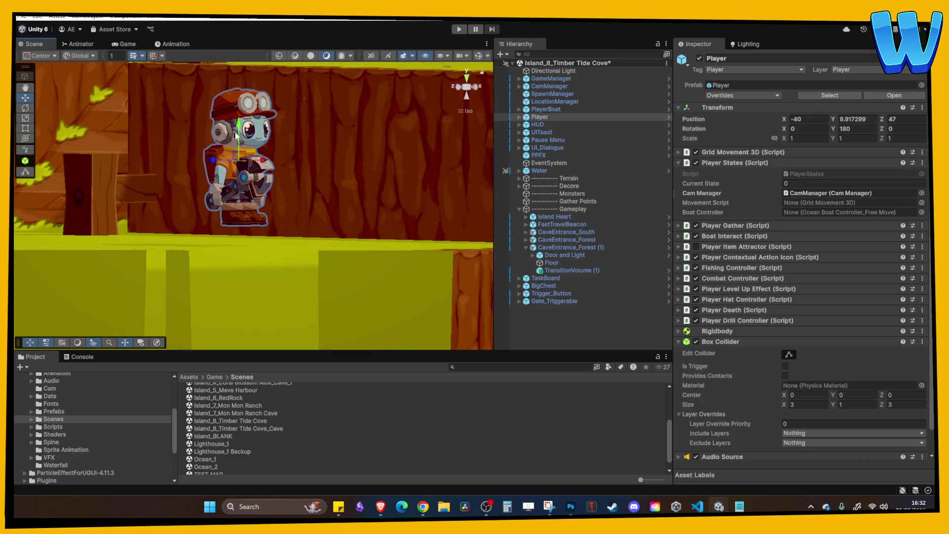
{"action": "left_click_drag", "start_coordinate": [237, 136], "coordinate": [241, 144]}
Step: Play-test, pause to snip the Player's Transform at X -40, Z 47, then stop and load the cave scene
{"action": "left_click", "coordinate": [460, 30]}
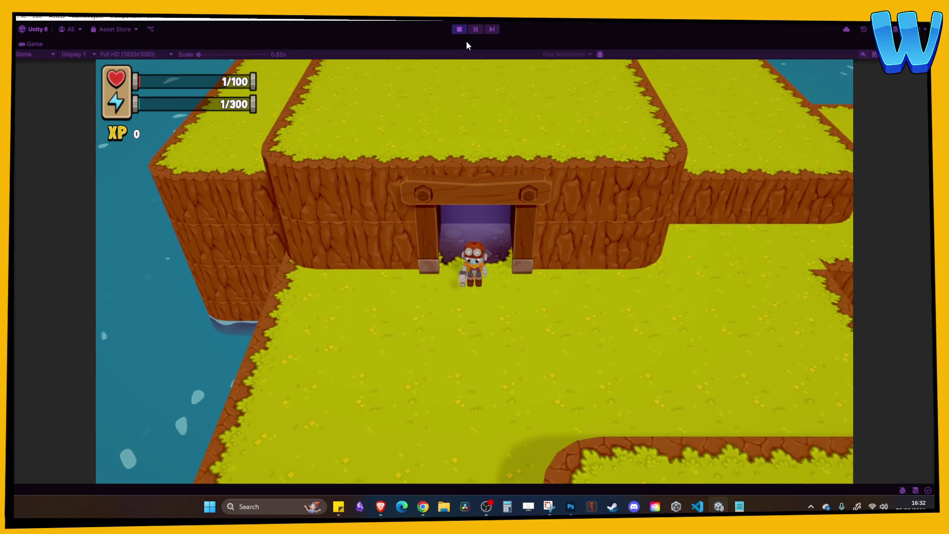
{"action": "left_click", "coordinate": [473, 32]}
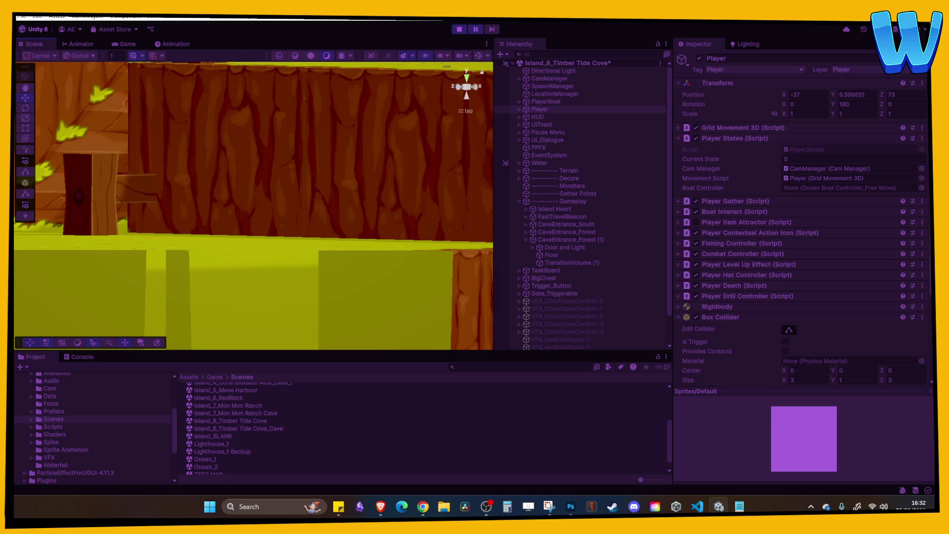
{"action": "key", "text": "super+shift+s"}
{"action": "left_click_drag", "start_coordinate": [669, 74], "coordinate": [927, 133]}
{"action": "left_click", "coordinate": [458, 29]}
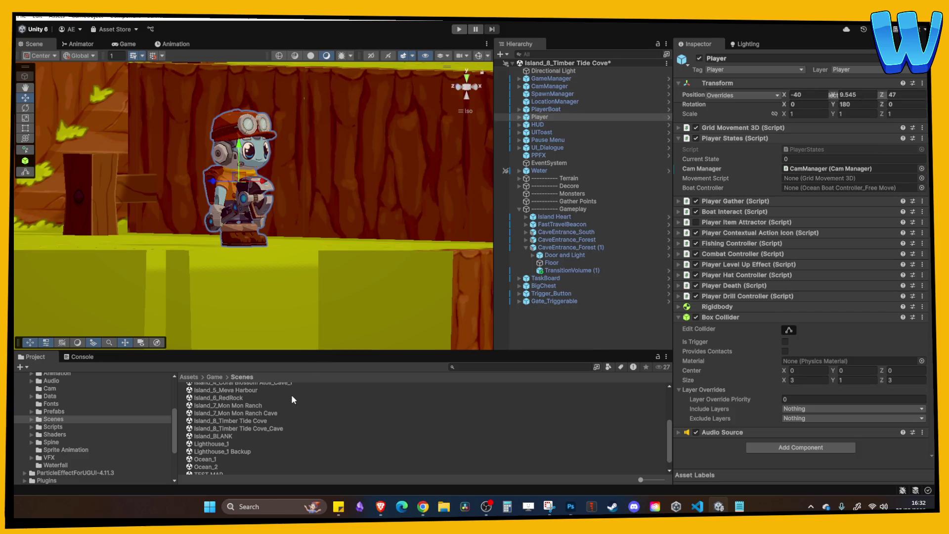
{"action": "left_click", "coordinate": [277, 428]}
{"action": "double_click", "coordinate": [277, 429]}
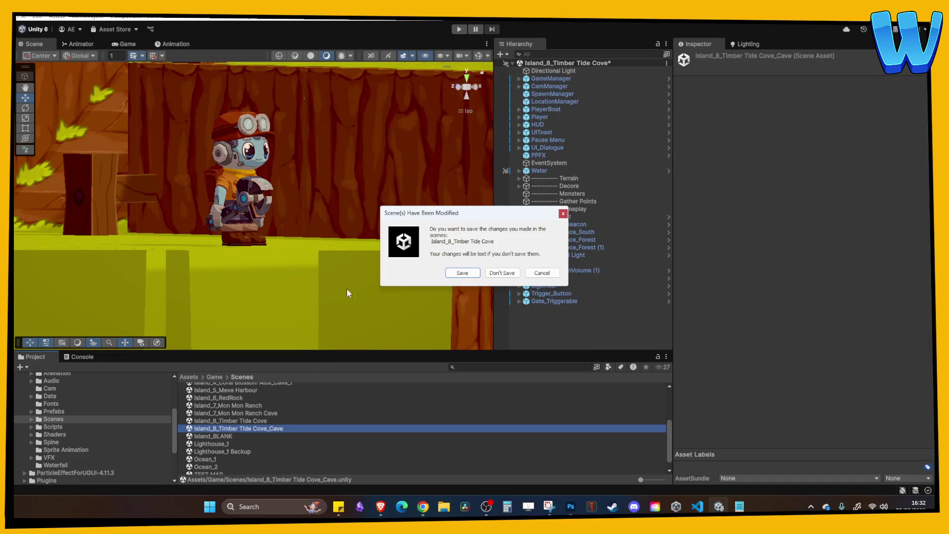
Step: Choose Don't Save on the overworld changes and select the north entrance in the loaded cave
{"action": "left_click", "coordinate": [501, 273]}
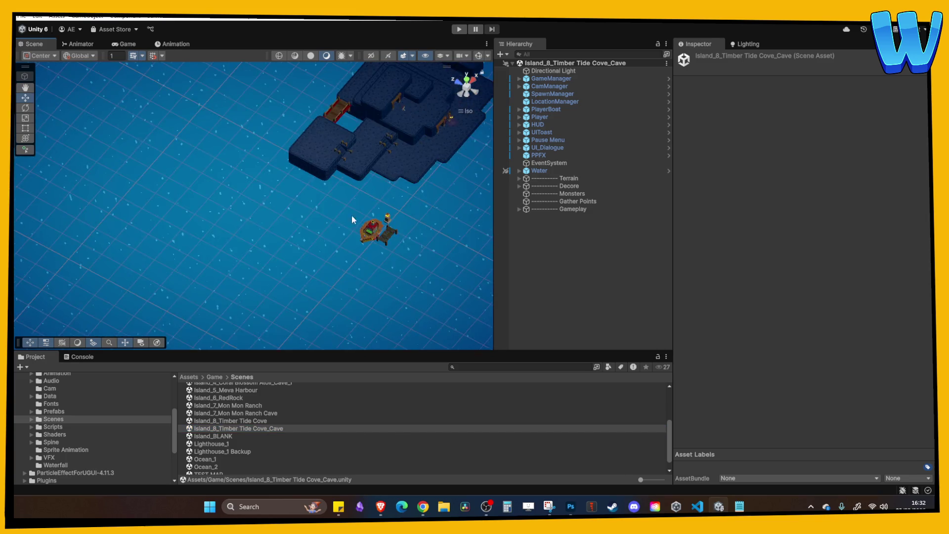
{"action": "left_click", "coordinate": [345, 221]}
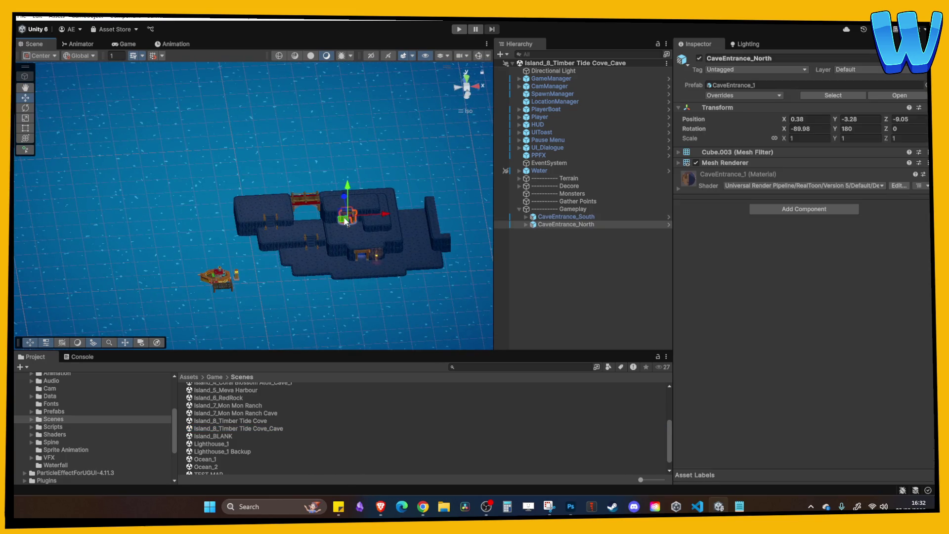
Step: Set CaveEntrance_North's TransitionVolume Respawn Pos to X -37, Y 9.6, Z 73
{"action": "key", "text": "f"}
{"action": "left_click", "coordinate": [526, 225]}
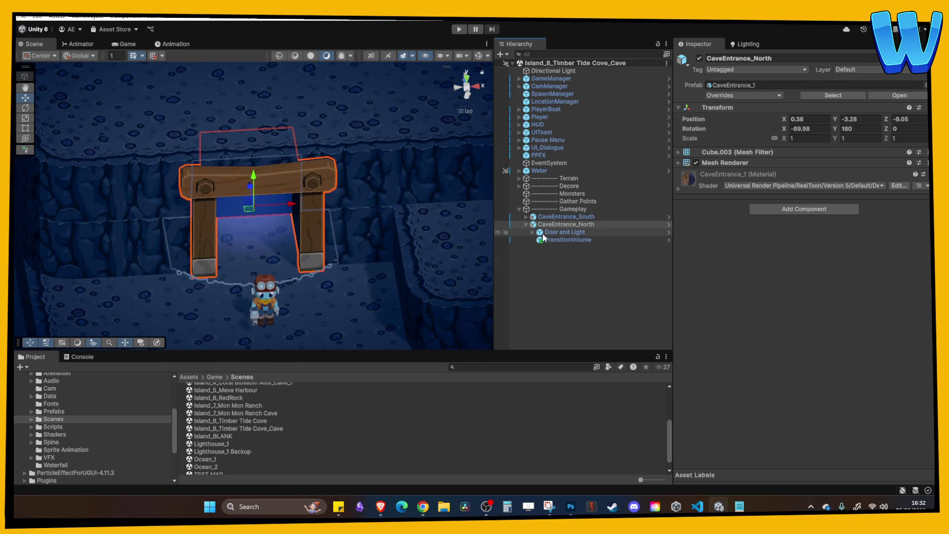
{"action": "left_click", "coordinate": [543, 239]}
{"action": "left_click", "coordinate": [818, 339]}
{"action": "type", "text": "9.6"}
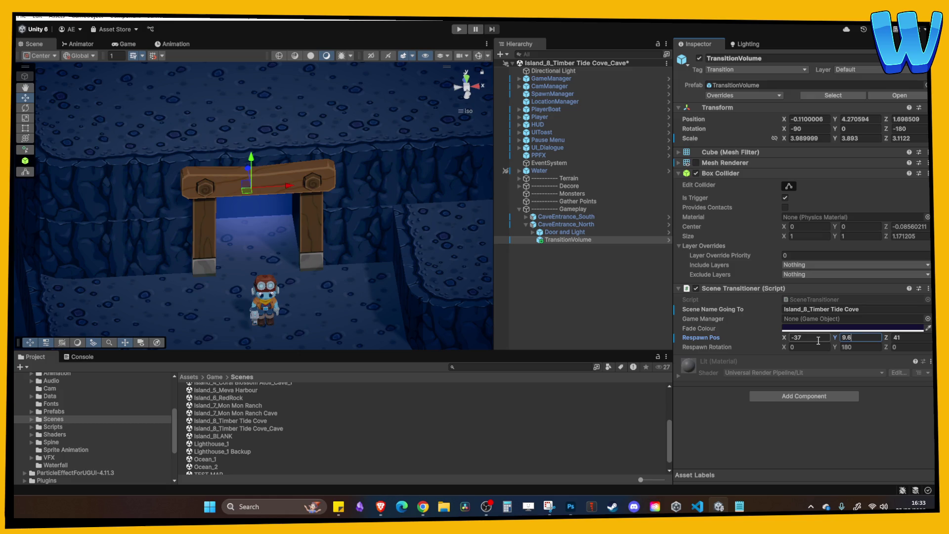
{"action": "key", "text": "Tab"}
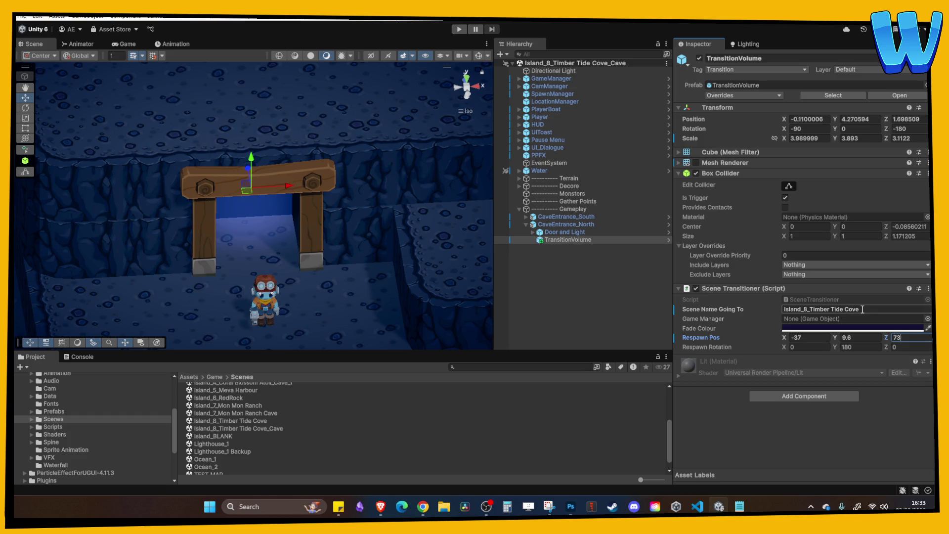
Step: Play-test walking out the north cave gate to Timber Tide Cove and back through the forest entrance
{"action": "left_click", "coordinate": [459, 29]}
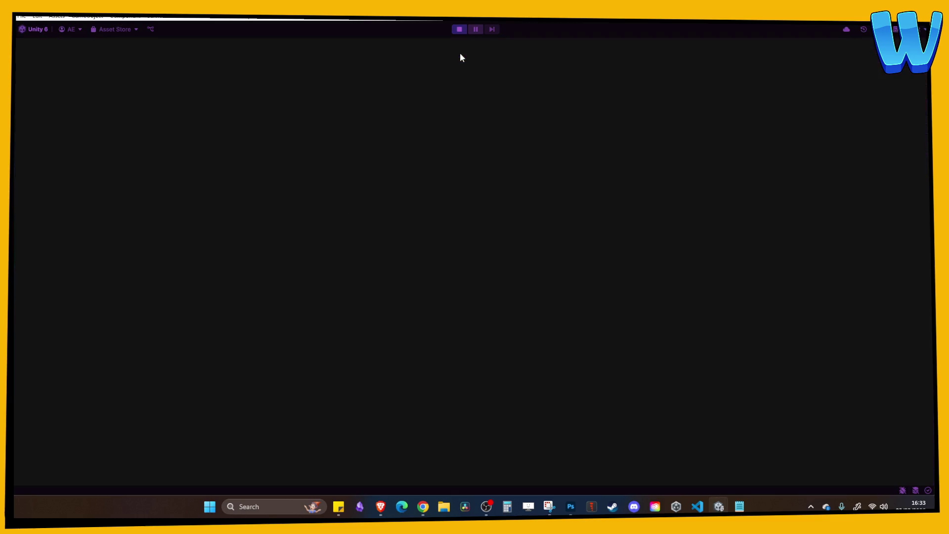
{"action": "key", "text": "w"}
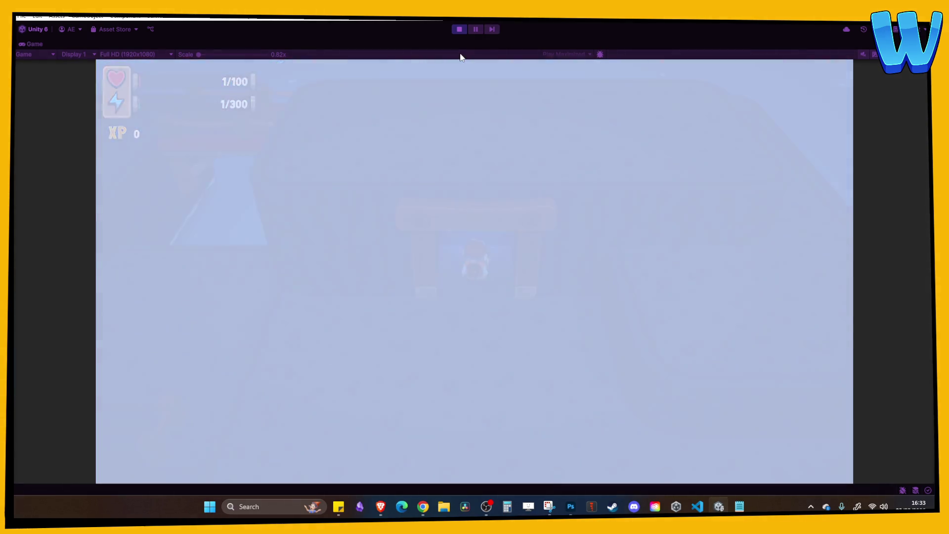
{"action": "key", "text": "s"}
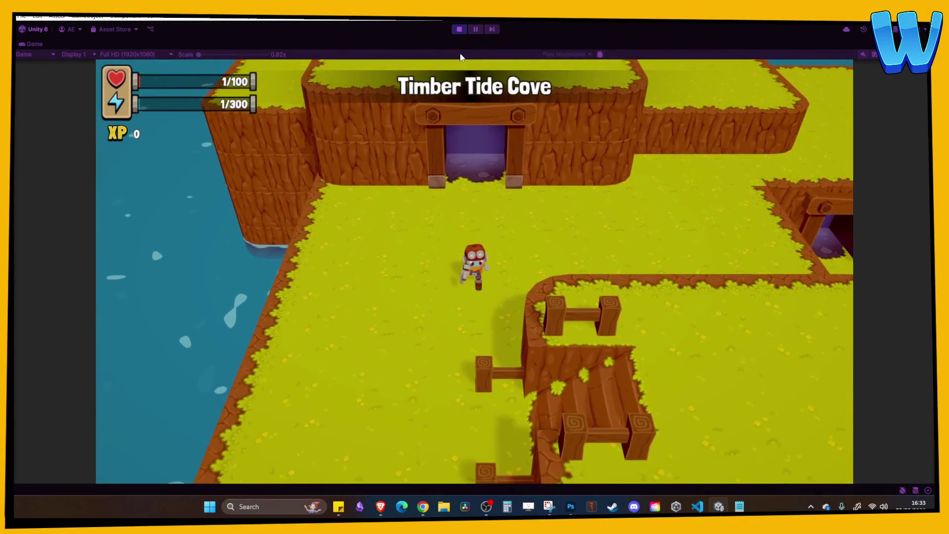
{"action": "key", "text": "w"}
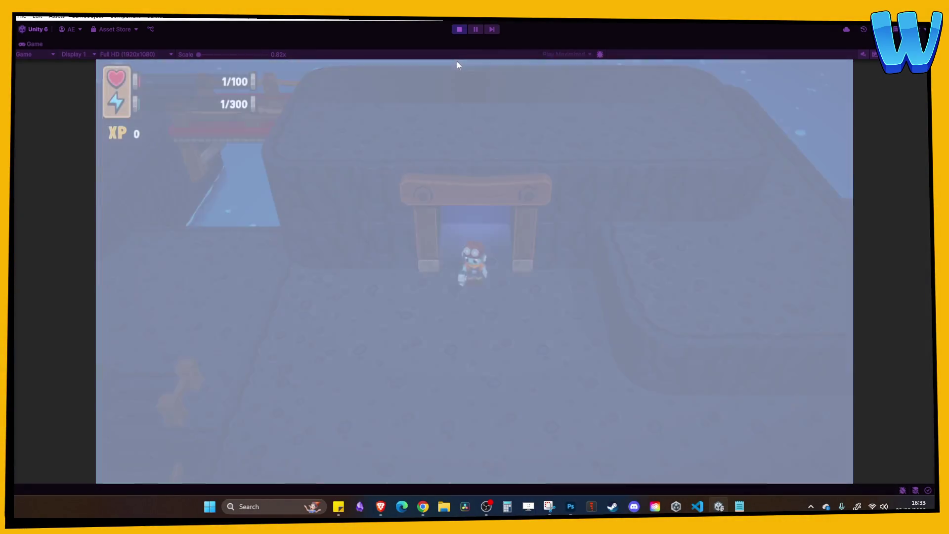
{"action": "key", "text": "s"}
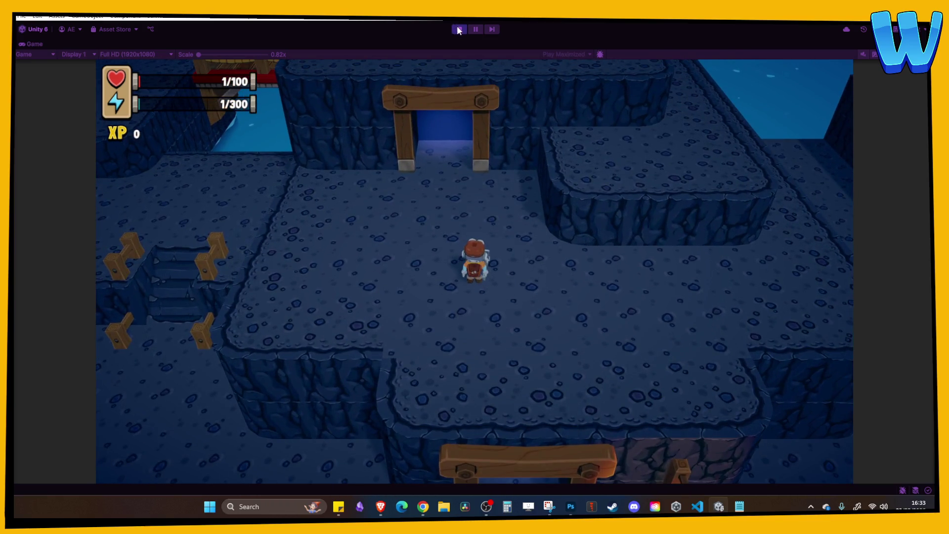
{"action": "left_click", "coordinate": [460, 29]}
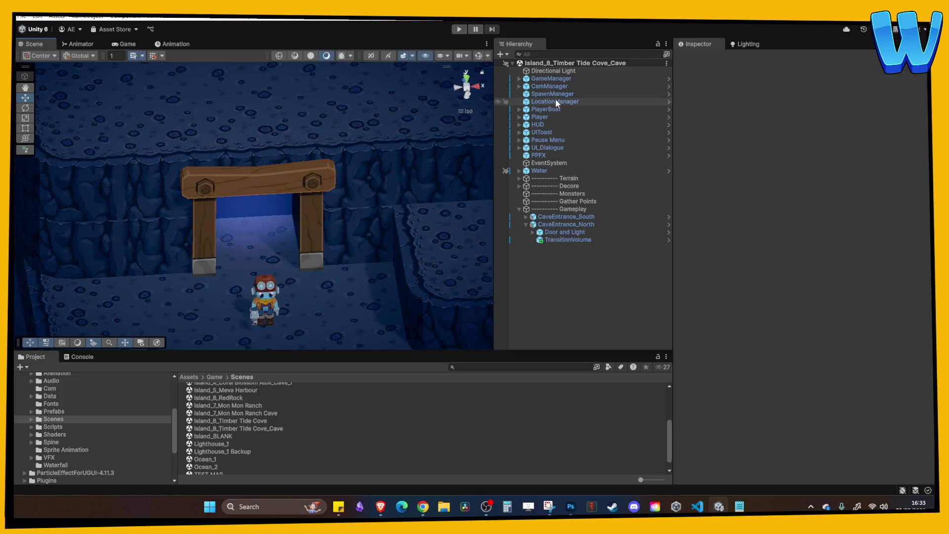
{"action": "left_click", "coordinate": [555, 101]}
Step: Set Island Player Spawn's Scene Name to Timber Tide Caverns and play-test the title
{"action": "left_click", "coordinate": [806, 193]}
{"action": "type", "text": "Timber Tide Caverns"}
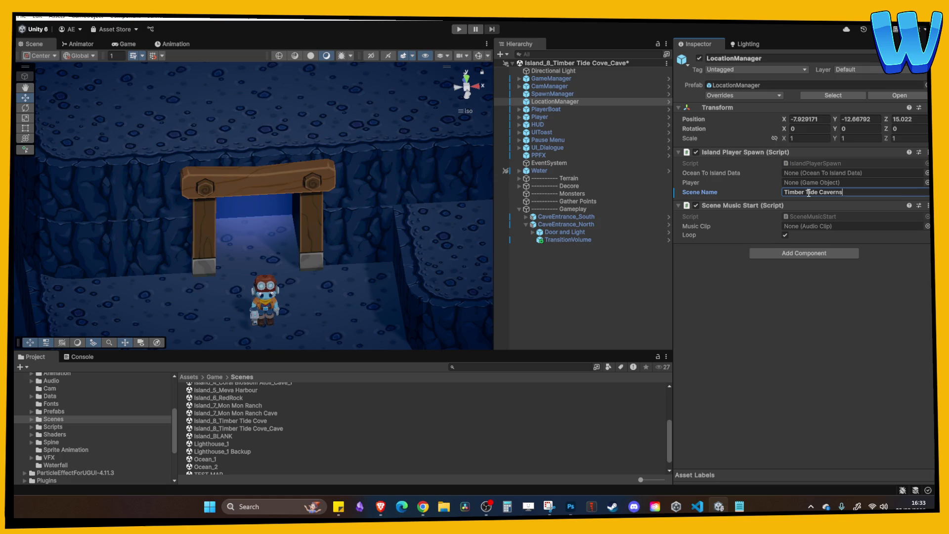
{"action": "left_click", "coordinate": [459, 30]}
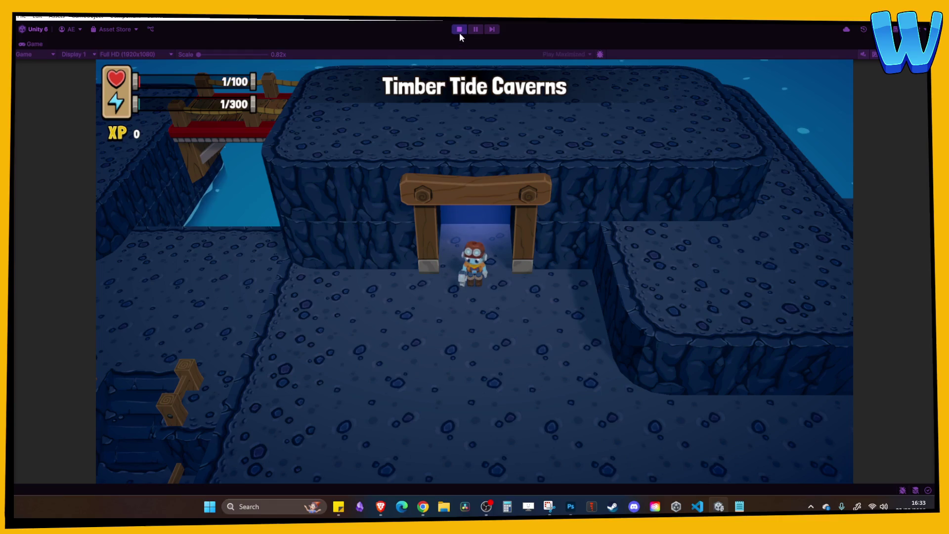
{"action": "left_click", "coordinate": [459, 30]}
Step: Select the north entrance's TransitionVolume, check the web browser, then clear the selection
{"action": "left_click", "coordinate": [586, 240]}
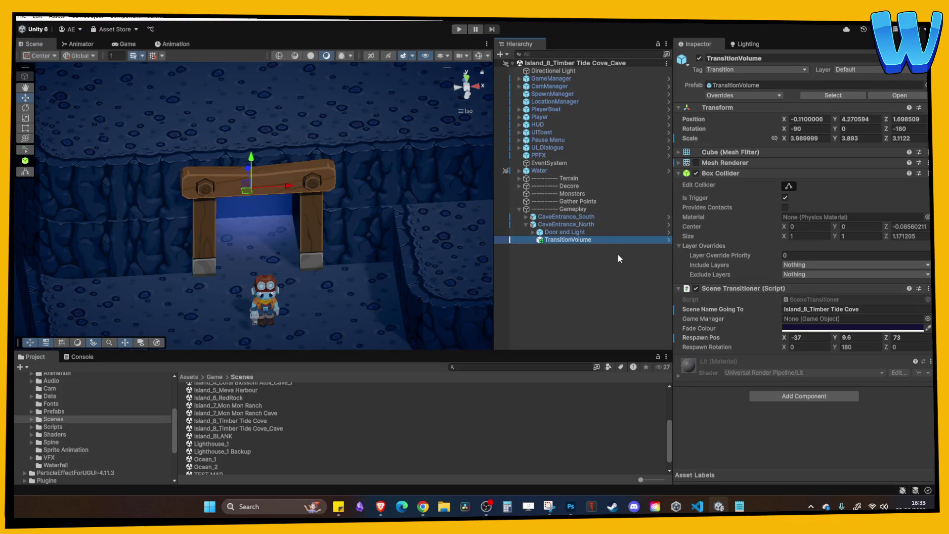
{"action": "left_click", "coordinate": [423, 506]}
{"action": "left_click", "coordinate": [556, 300]}
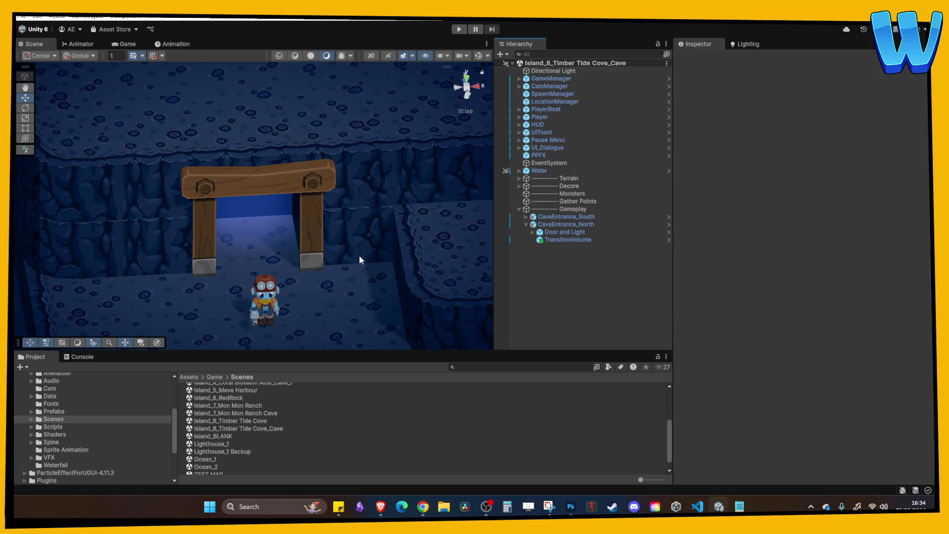
Step: Delete the floor block beside the cave's lower-entrance corner
{"action": "scroll", "coordinate": [302, 232], "scroll_direction": "down", "scroll_amount": 5}
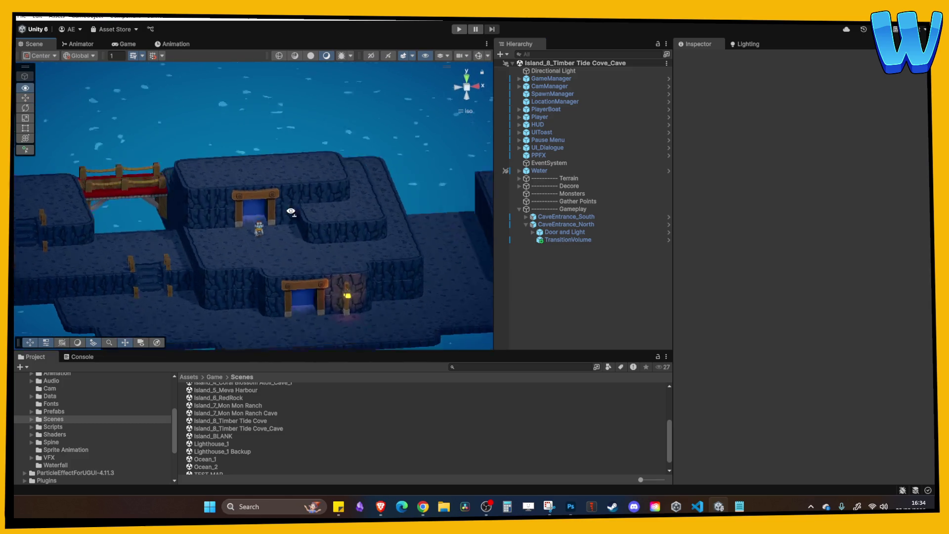
{"action": "mouse_move", "coordinate": [302, 232]}
{"action": "left_mouse_down"}
{"action": "mouse_move", "coordinate": [284, 206]}
{"action": "mouse_move", "coordinate": [283, 175]}
{"action": "mouse_move", "coordinate": [239, 158]}
{"action": "mouse_move", "coordinate": [226, 245]}
{"action": "mouse_move", "coordinate": [232, 231]}
{"action": "left_mouse_up"}
{"action": "left_click", "coordinate": [205, 238]}
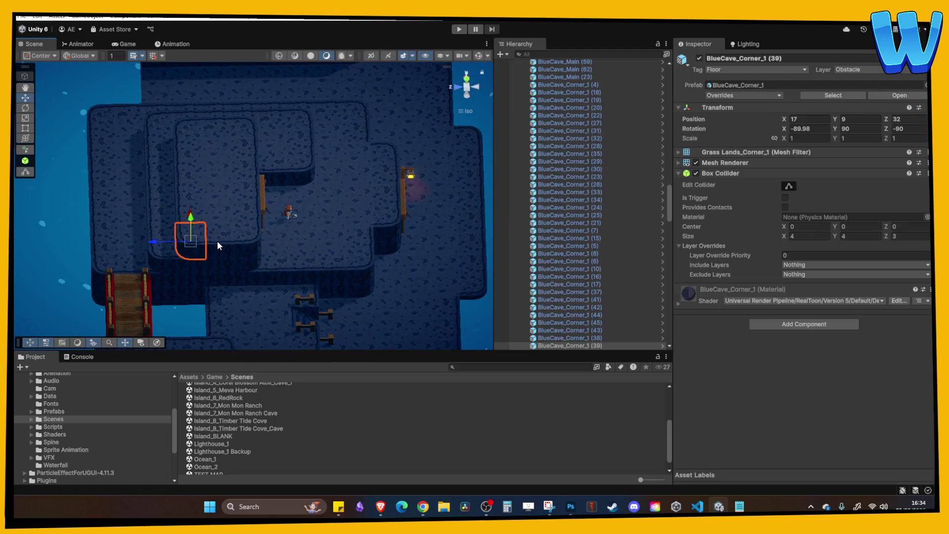
{"action": "left_click", "coordinate": [214, 218]}
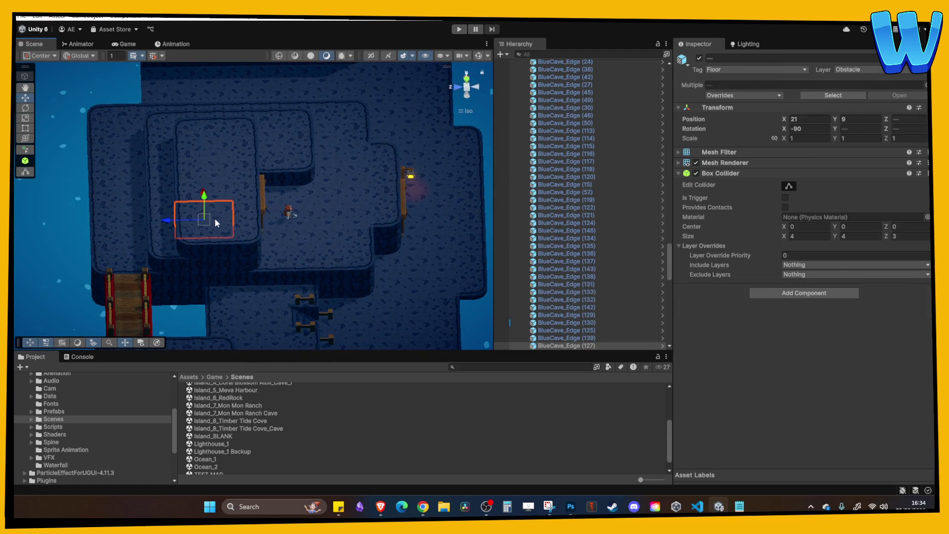
{"action": "mouse_move", "coordinate": [243, 218]}
{"action": "left_mouse_down"}
{"action": "mouse_move", "coordinate": [191, 162]}
{"action": "mouse_move", "coordinate": [168, 234]}
{"action": "left_mouse_up"}
{"action": "left_click", "coordinate": [169, 235]}
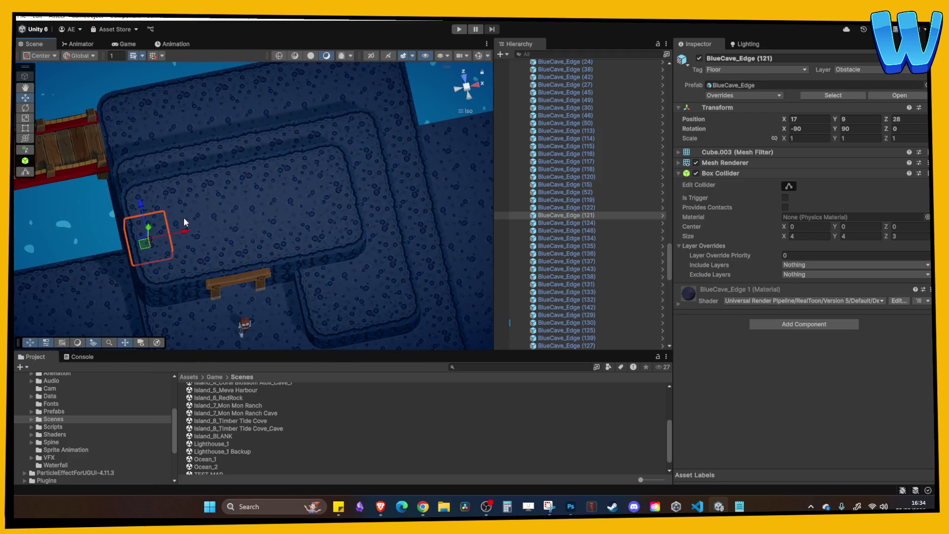
{"action": "key", "text": "Delete"}
Step: Slide the corner block and its adjacent edge pieces along Z to 28
{"action": "left_click", "coordinate": [145, 232]}
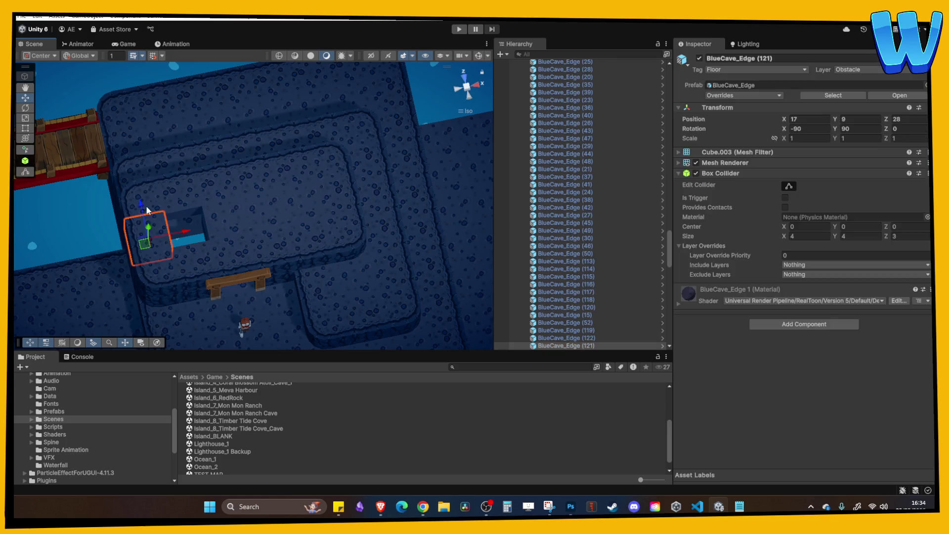
{"action": "left_click", "coordinate": [148, 206]}
{"action": "left_click", "coordinate": [164, 193], "text": "shift"}
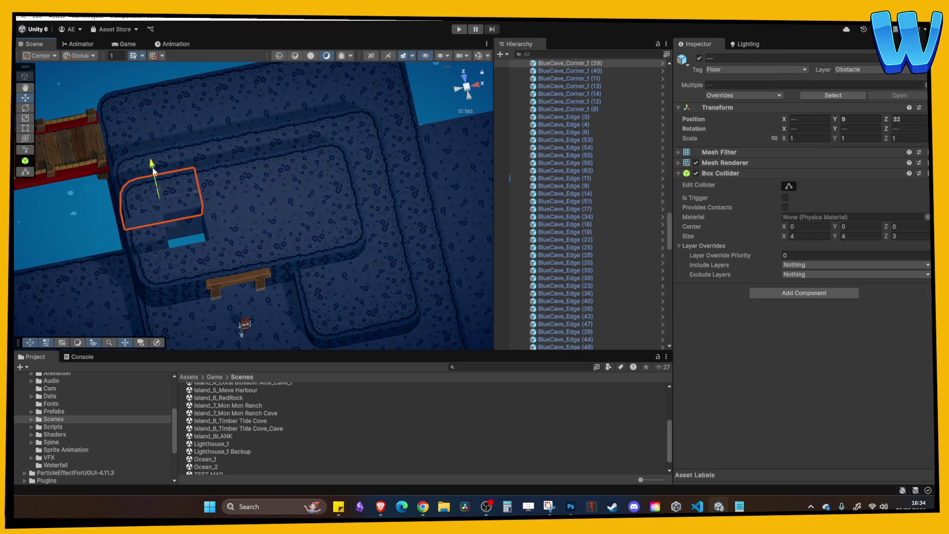
{"action": "left_click_drag", "start_coordinate": [156, 191], "coordinate": [159, 58]}
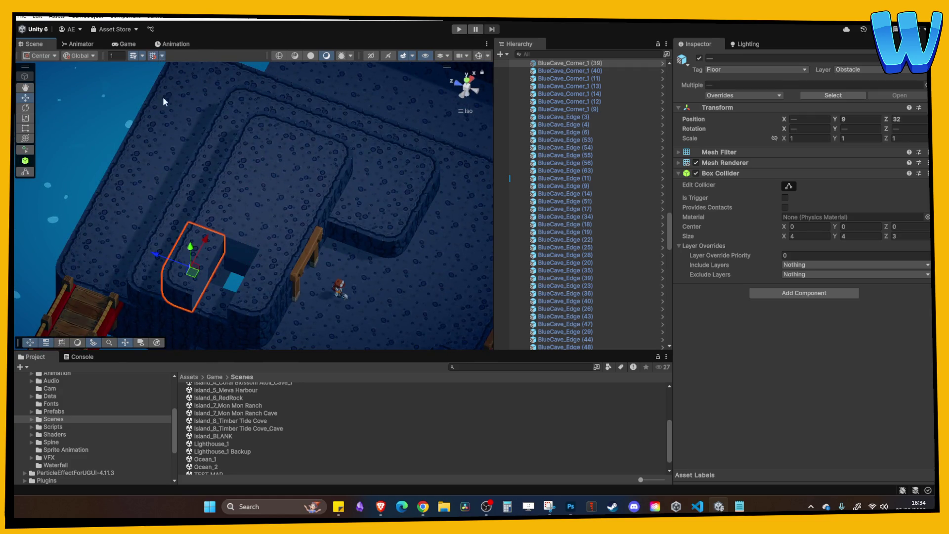
{"action": "left_click", "coordinate": [207, 237], "text": "shift"}
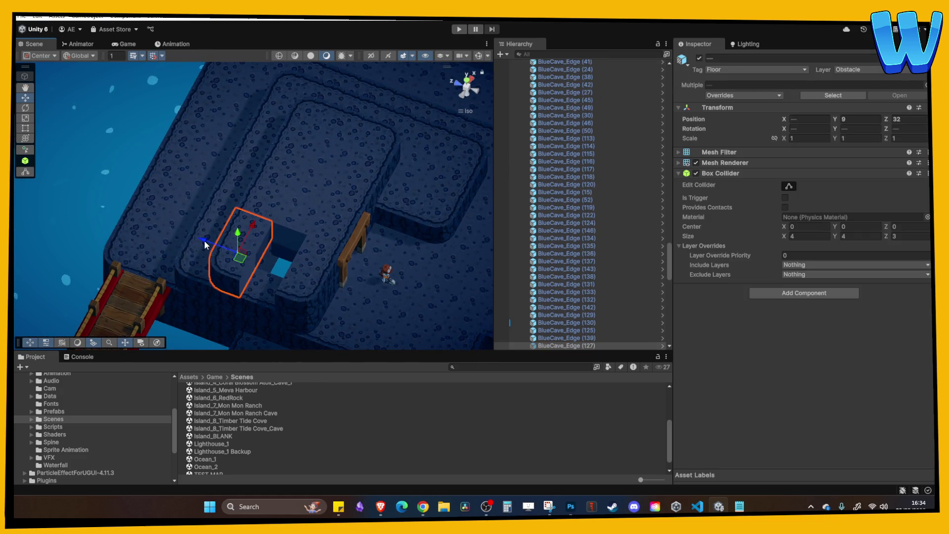
{"action": "mouse_move", "coordinate": [206, 244]}
{"action": "left_mouse_down"}
{"action": "mouse_move", "coordinate": [237, 258]}
{"action": "mouse_move", "coordinate": [277, 206]}
{"action": "mouse_move", "coordinate": [334, 211]}
{"action": "left_mouse_up"}
Step: Delete another cave block, then duplicate the corner piece and move the copy to X 25, Z 32
{"action": "left_click", "coordinate": [280, 208]}
{"action": "left_click", "coordinate": [320, 270]}
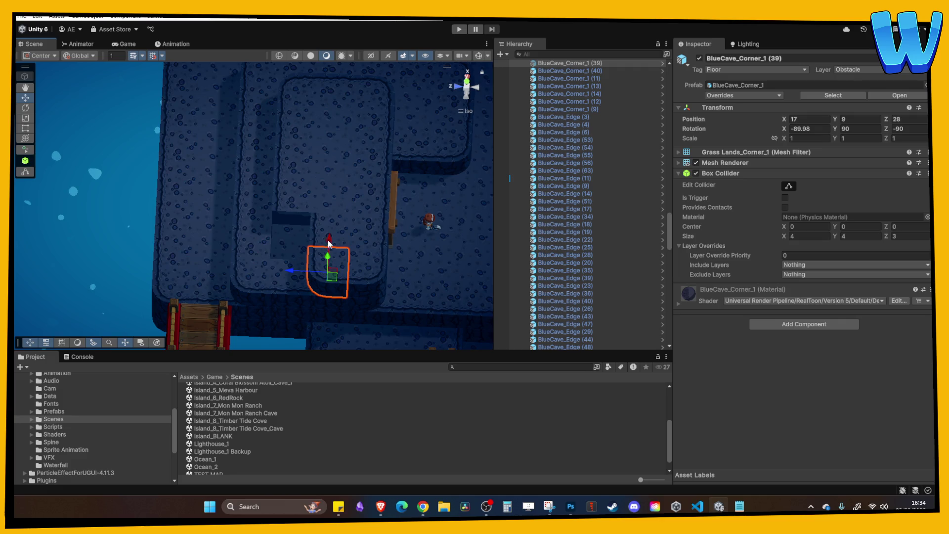
{"action": "left_click", "coordinate": [288, 206]}
{"action": "key", "text": "Delete"}
{"action": "left_click", "coordinate": [319, 260]}
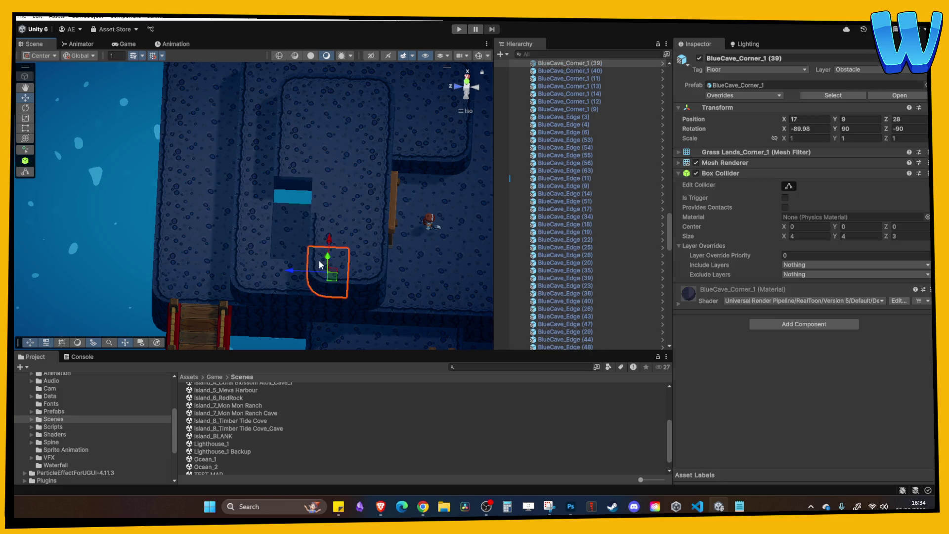
{"action": "key", "text": "ctrl+d"}
{"action": "left_click_drag", "start_coordinate": [319, 260], "coordinate": [339, 172]}
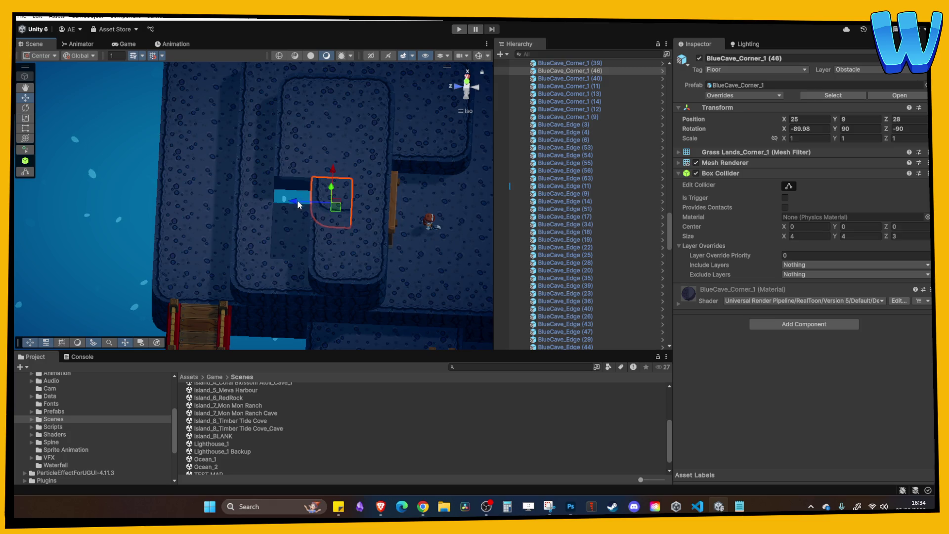
{"action": "mouse_move", "coordinate": [298, 200]}
{"action": "left_mouse_down"}
{"action": "mouse_move", "coordinate": [254, 203]}
{"action": "mouse_move", "coordinate": [258, 157]}
{"action": "mouse_move", "coordinate": [269, 221]}
{"action": "mouse_move", "coordinate": [213, 228]}
{"action": "mouse_move", "coordinate": [333, 250]}
{"action": "left_mouse_up"}
Step: Check the reworked cave blocks from several angles, then open the Island_8_Timber Tide Cove scene
{"action": "left_click", "coordinate": [259, 158]}
{"action": "left_click", "coordinate": [288, 253]}
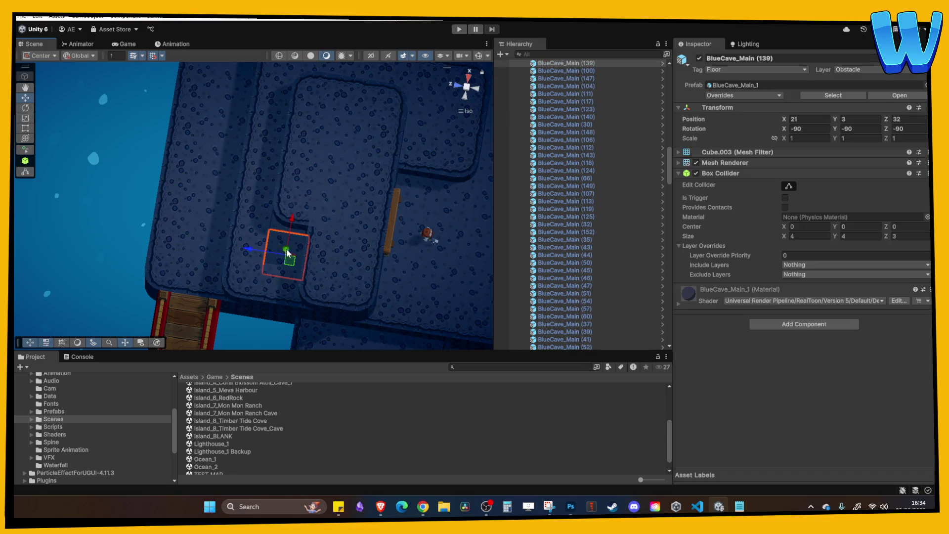
{"action": "left_click", "coordinate": [286, 228], "text": "shift"}
{"action": "left_click_drag", "start_coordinate": [293, 224], "coordinate": [289, 190]}
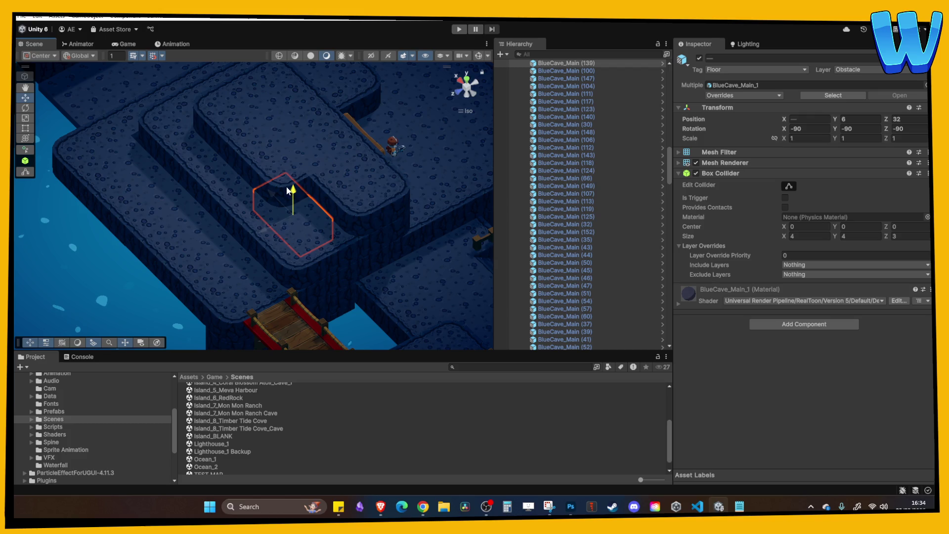
{"action": "left_click", "coordinate": [349, 220]}
{"action": "mouse_move", "coordinate": [349, 220]}
{"action": "left_mouse_down"}
{"action": "mouse_move", "coordinate": [317, 212]}
{"action": "mouse_move", "coordinate": [275, 225]}
{"action": "mouse_move", "coordinate": [302, 227]}
{"action": "mouse_move", "coordinate": [318, 196]}
{"action": "mouse_move", "coordinate": [365, 198]}
{"action": "mouse_move", "coordinate": [371, 212]}
{"action": "mouse_move", "coordinate": [236, 213]}
{"action": "mouse_move", "coordinate": [313, 244]}
{"action": "left_mouse_up"}
{"action": "left_click", "coordinate": [384, 217]}
{"action": "scroll", "coordinate": [360, 212], "scroll_direction": "down", "scroll_amount": 3}
{"action": "left_click", "coordinate": [335, 253]}
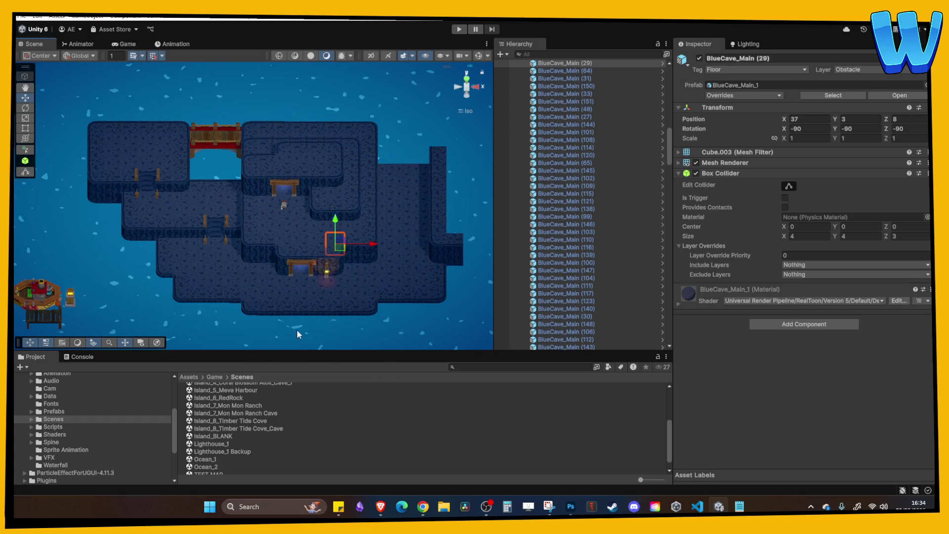
{"action": "double_click", "coordinate": [259, 430]}
{"action": "double_click", "coordinate": [254, 421]}
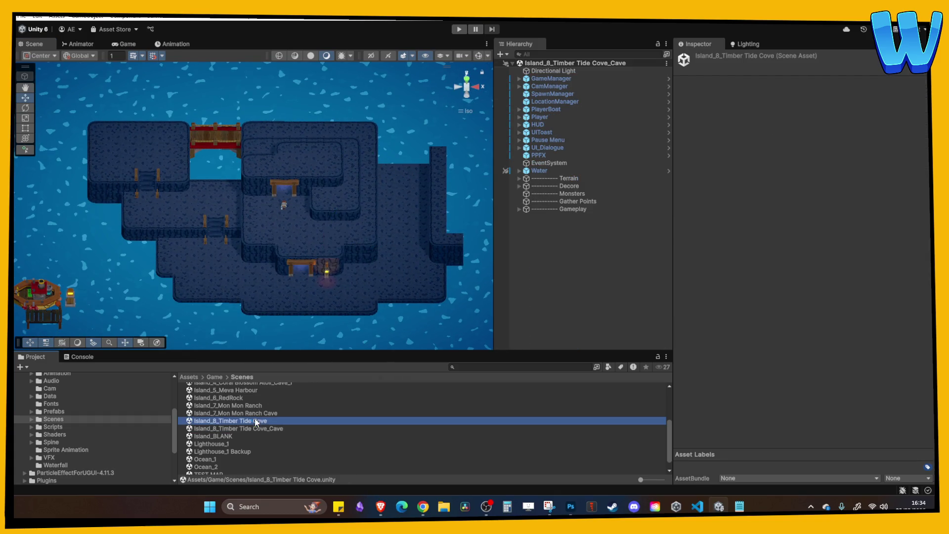
{"action": "scroll", "coordinate": [310, 144], "scroll_direction": "down", "scroll_amount": 5}
{"action": "scroll", "coordinate": [253, 222], "scroll_direction": "up", "scroll_amount": 6}
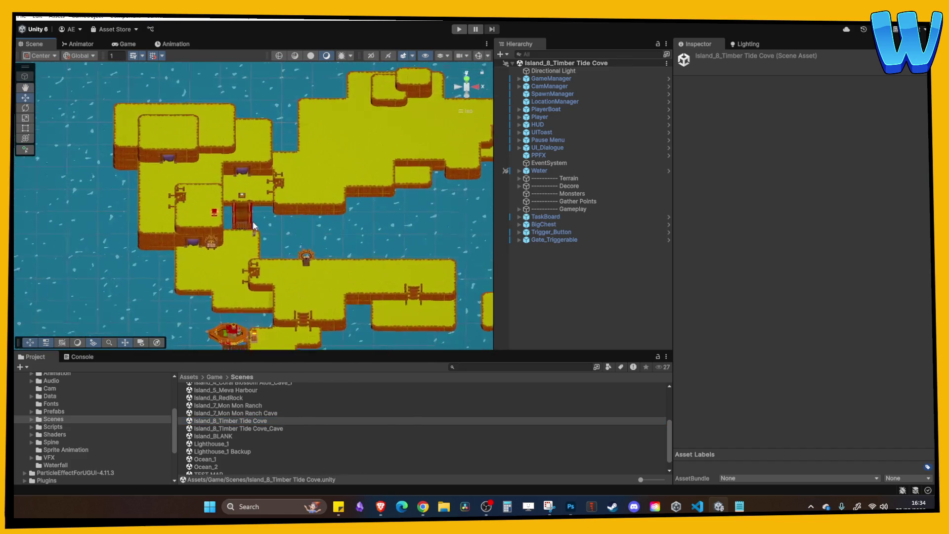
{"action": "scroll", "coordinate": [254, 190], "scroll_direction": "up", "scroll_amount": 2}
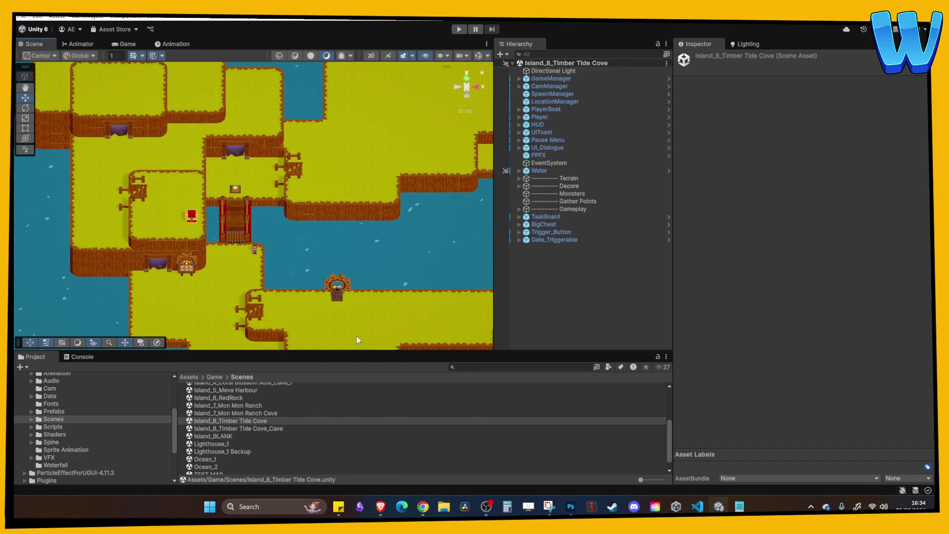
{"action": "double_click", "coordinate": [247, 429]}
{"action": "scroll", "coordinate": [305, 253], "scroll_direction": "up", "scroll_amount": 4}
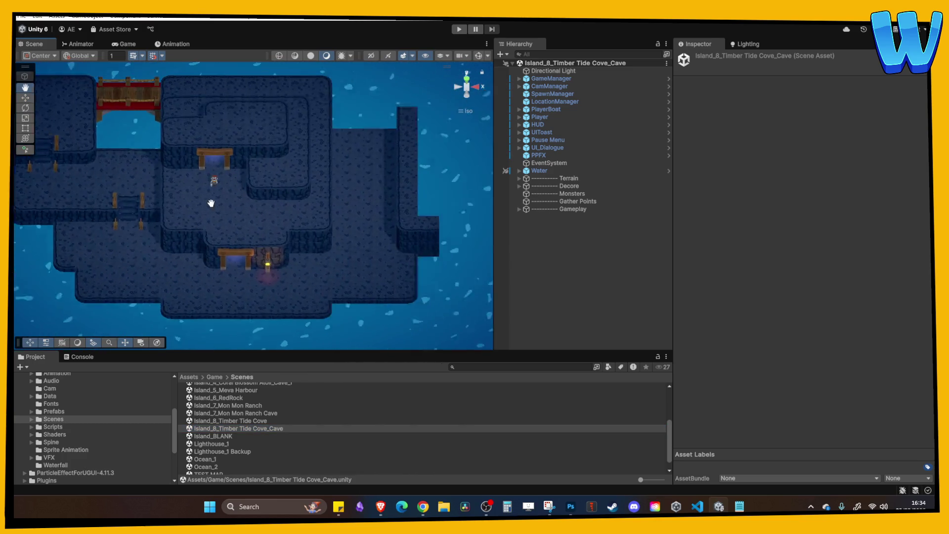
{"action": "mouse_move", "coordinate": [212, 204]}
{"action": "left_mouse_down"}
{"action": "mouse_move", "coordinate": [322, 233]}
{"action": "mouse_move", "coordinate": [305, 231]}
{"action": "mouse_move", "coordinate": [340, 230]}
{"action": "mouse_move", "coordinate": [351, 176]}
{"action": "mouse_move", "coordinate": [267, 250]}
{"action": "mouse_move", "coordinate": [242, 148]}
{"action": "left_mouse_up"}
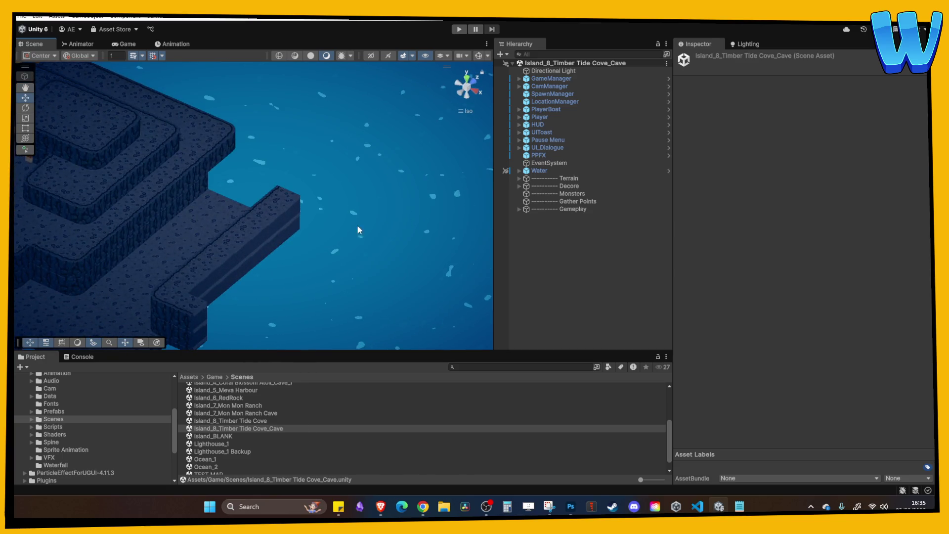
{"action": "mouse_move", "coordinate": [358, 229]}
{"action": "left_mouse_down"}
{"action": "mouse_move", "coordinate": [250, 254]}
{"action": "mouse_move", "coordinate": [229, 200]}
{"action": "mouse_move", "coordinate": [245, 212]}
{"action": "mouse_move", "coordinate": [205, 198]}
{"action": "left_mouse_up"}
{"action": "scroll", "coordinate": [221, 177], "scroll_direction": "up", "scroll_amount": 3}
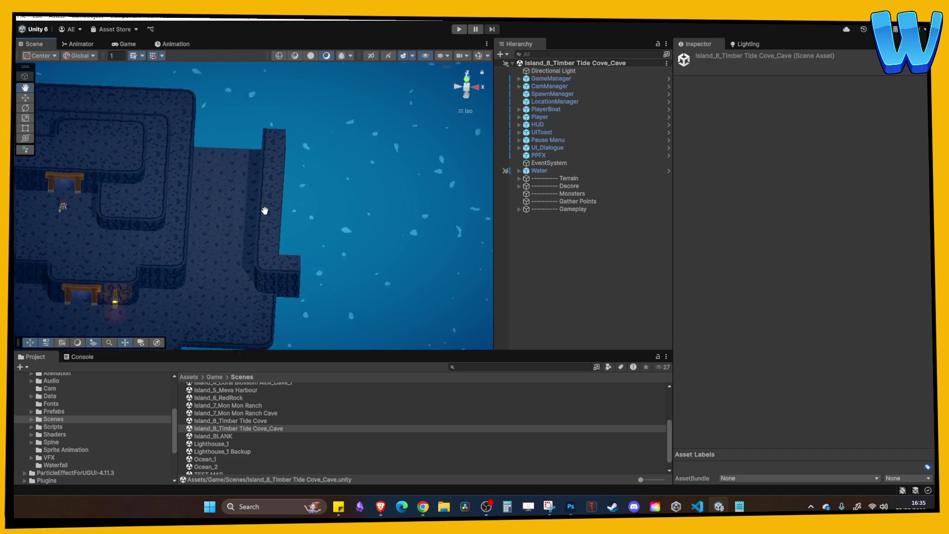
{"action": "mouse_move", "coordinate": [265, 208]}
{"action": "left_mouse_down"}
{"action": "mouse_move", "coordinate": [270, 165]}
{"action": "mouse_move", "coordinate": [312, 142]}
{"action": "mouse_move", "coordinate": [314, 164]}
{"action": "mouse_move", "coordinate": [348, 180]}
{"action": "left_mouse_up"}
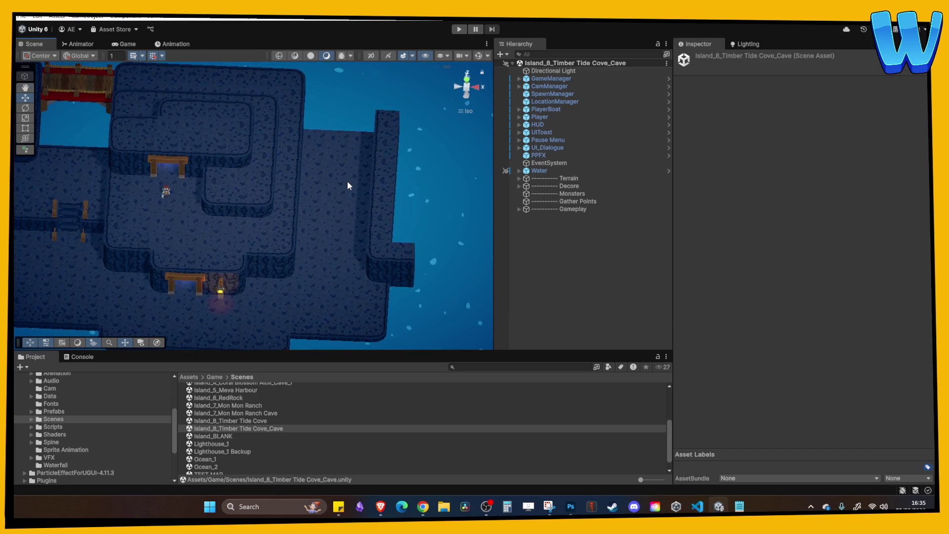
{"action": "double_click", "coordinate": [255, 421]}
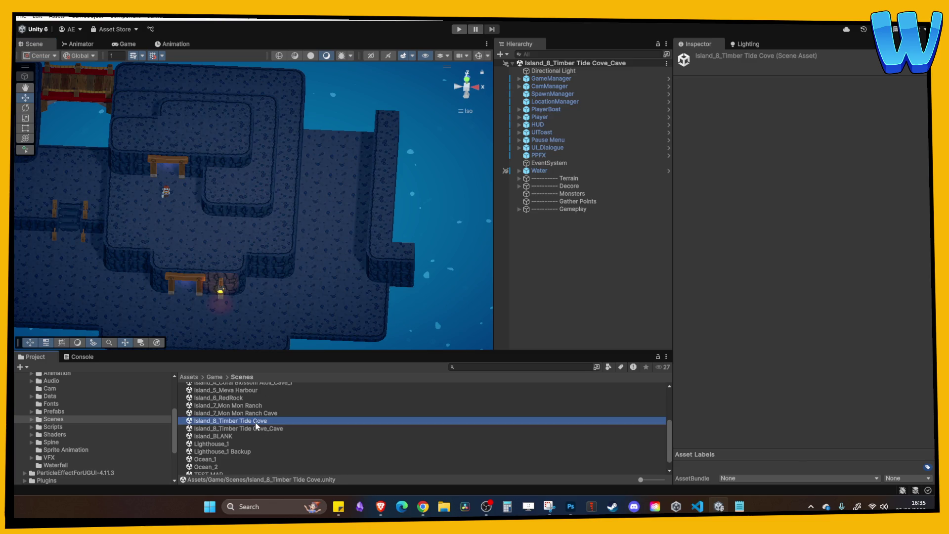
{"action": "mouse_move", "coordinate": [252, 232]}
{"action": "left_mouse_down"}
{"action": "mouse_move", "coordinate": [236, 138]}
{"action": "mouse_move", "coordinate": [248, 298]}
{"action": "left_mouse_up"}
{"action": "left_click_drag", "start_coordinate": [249, 211], "coordinate": [257, 186]}
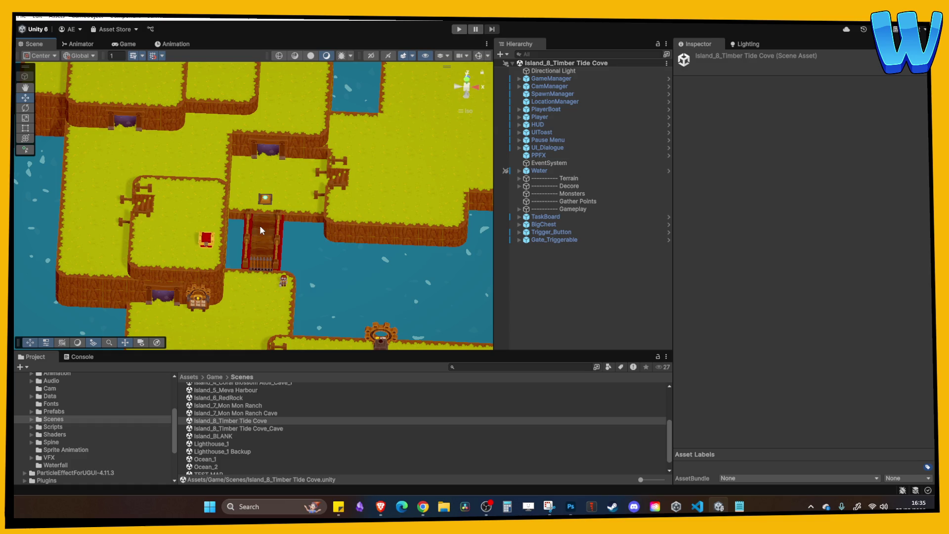
{"action": "mouse_move", "coordinate": [261, 230]}
{"action": "left_mouse_down"}
{"action": "mouse_move", "coordinate": [282, 169]}
{"action": "mouse_move", "coordinate": [261, 192]}
{"action": "mouse_move", "coordinate": [207, 185]}
{"action": "left_mouse_up"}
{"action": "mouse_move", "coordinate": [274, 234]}
{"action": "left_mouse_down"}
{"action": "mouse_move", "coordinate": [264, 244]}
{"action": "mouse_move", "coordinate": [335, 262]}
{"action": "mouse_move", "coordinate": [325, 250]}
{"action": "mouse_move", "coordinate": [272, 250]}
{"action": "mouse_move", "coordinate": [174, 228]}
{"action": "left_mouse_up"}
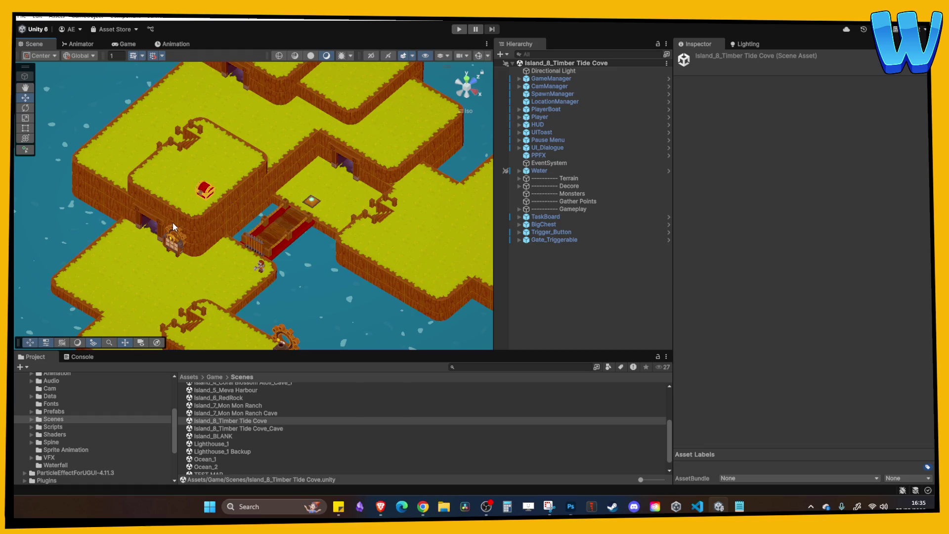
{"action": "double_click", "coordinate": [239, 428]}
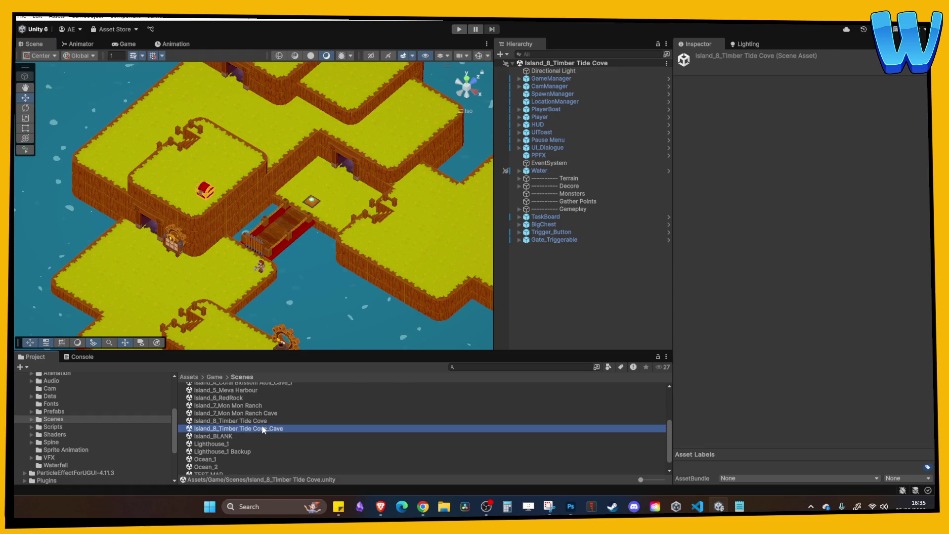
{"action": "mouse_move", "coordinate": [287, 341]}
{"action": "left_mouse_down"}
{"action": "mouse_move", "coordinate": [357, 241]}
{"action": "mouse_move", "coordinate": [91, 156]}
{"action": "mouse_move", "coordinate": [287, 163]}
{"action": "mouse_move", "coordinate": [340, 202]}
{"action": "left_mouse_up"}
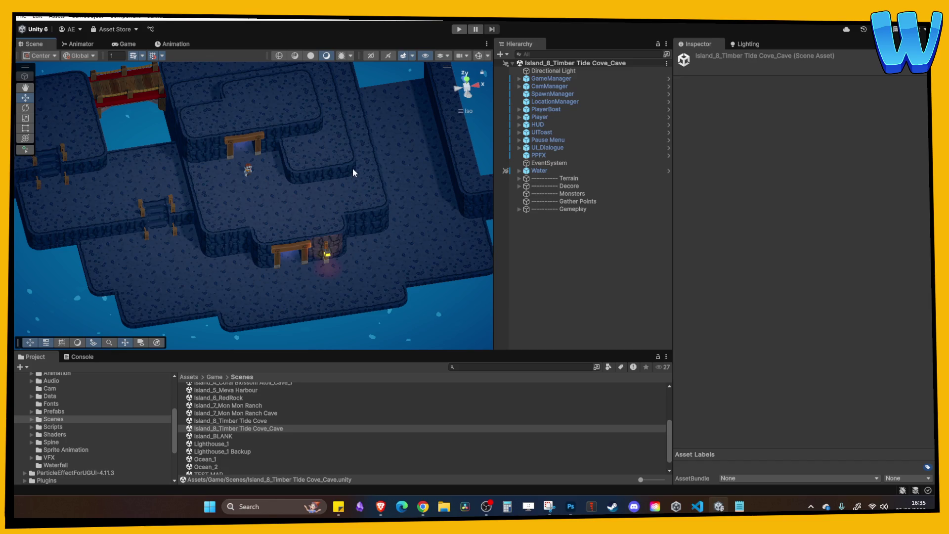
{"action": "scroll", "coordinate": [354, 210], "scroll_direction": "down", "scroll_amount": 5}
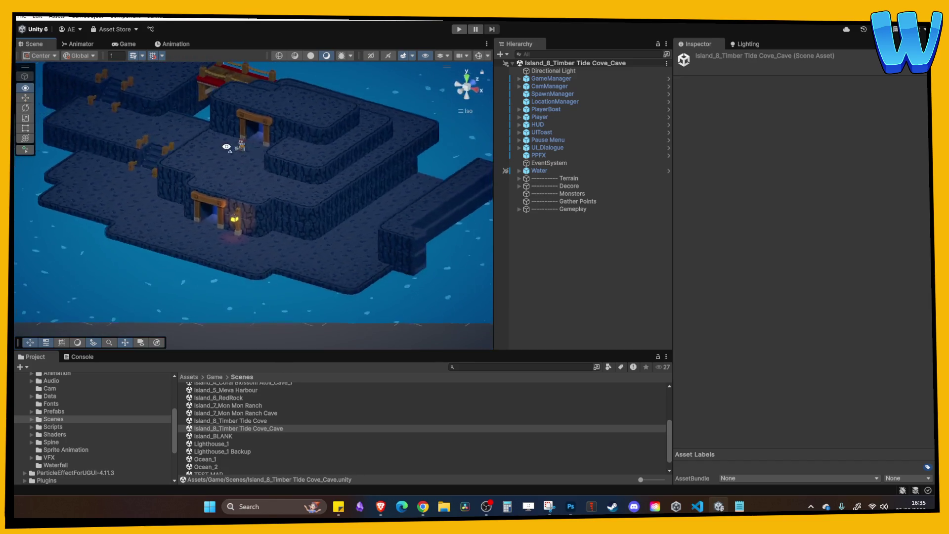
Step: Move the corner cave floor block along Z from 40 to 35
{"action": "scroll", "coordinate": [341, 198], "scroll_direction": "up", "scroll_amount": 4}
{"action": "left_click_drag", "start_coordinate": [340, 197], "coordinate": [334, 158]}
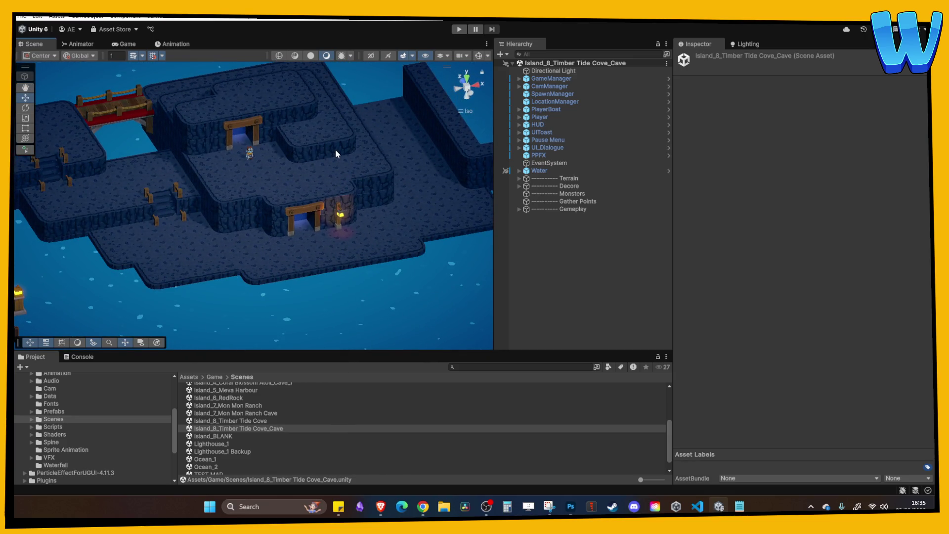
{"action": "scroll", "coordinate": [307, 143], "scroll_direction": "up", "scroll_amount": 3}
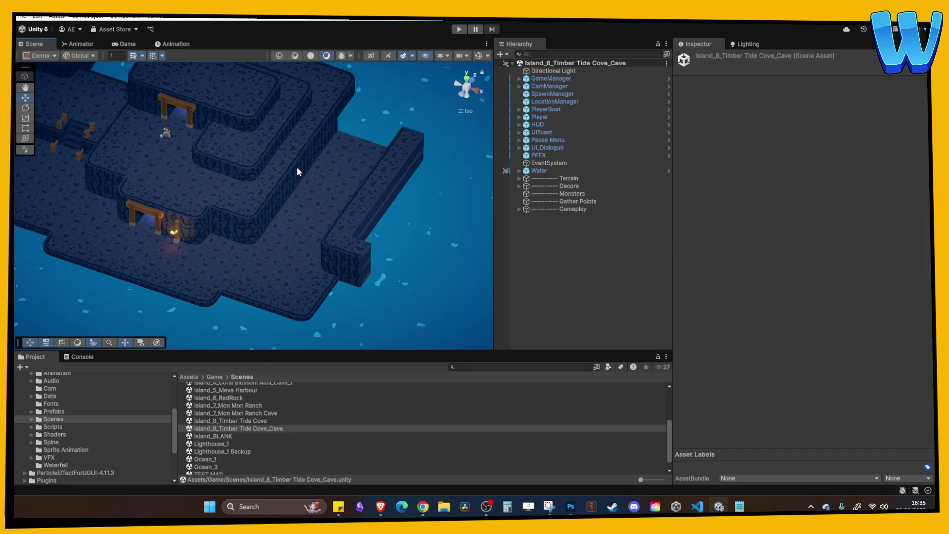
{"action": "mouse_move", "coordinate": [296, 167]}
{"action": "left_mouse_down"}
{"action": "mouse_move", "coordinate": [212, 217]}
{"action": "mouse_move", "coordinate": [293, 202]}
{"action": "left_mouse_up"}
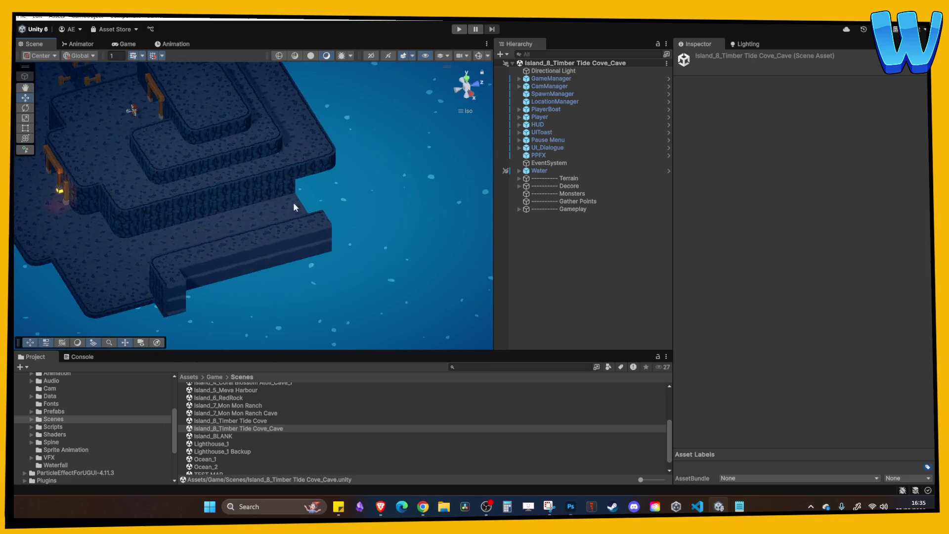
{"action": "scroll", "coordinate": [292, 205], "scroll_direction": "up", "scroll_amount": 5}
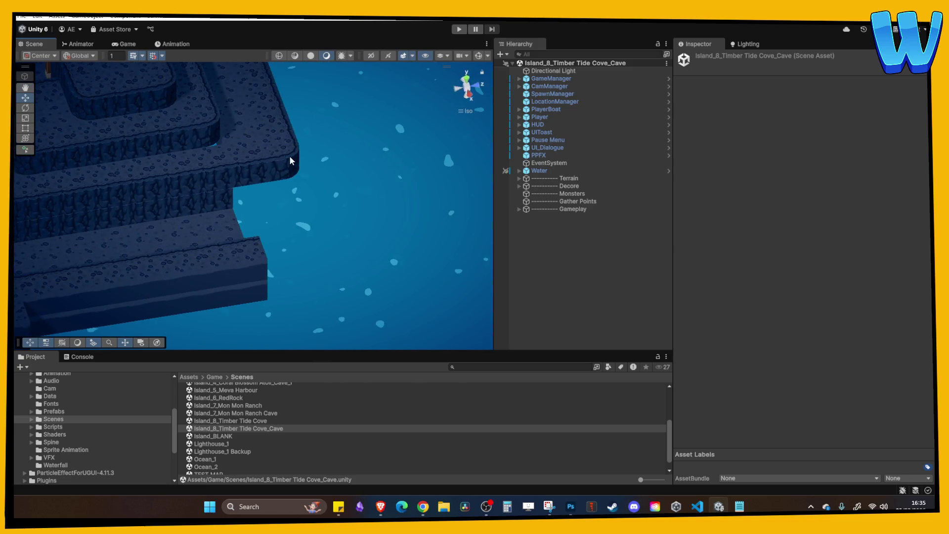
{"action": "left_click", "coordinate": [290, 161]}
{"action": "scroll", "coordinate": [222, 171], "scroll_direction": "up", "scroll_amount": 1}
{"action": "left_click", "coordinate": [249, 121]}
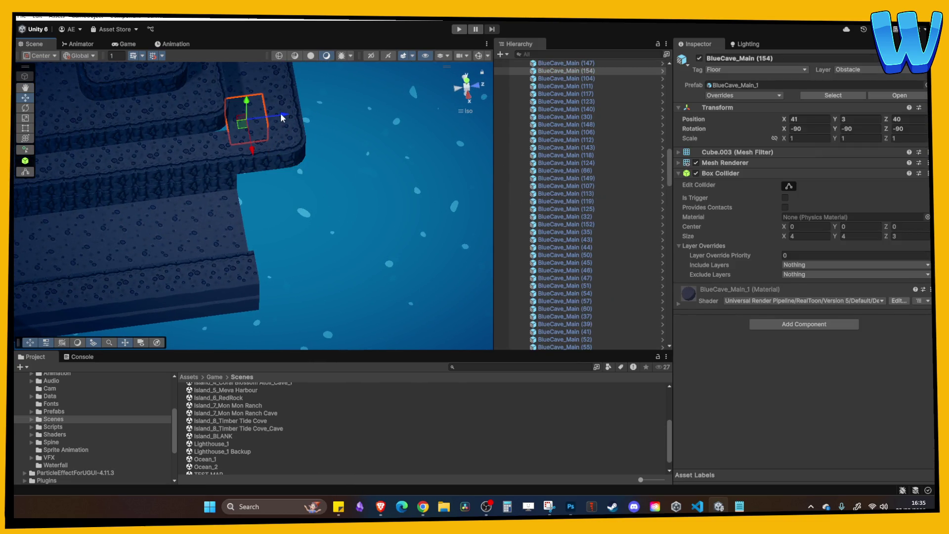
{"action": "left_click_drag", "start_coordinate": [283, 117], "coordinate": [239, 121]}
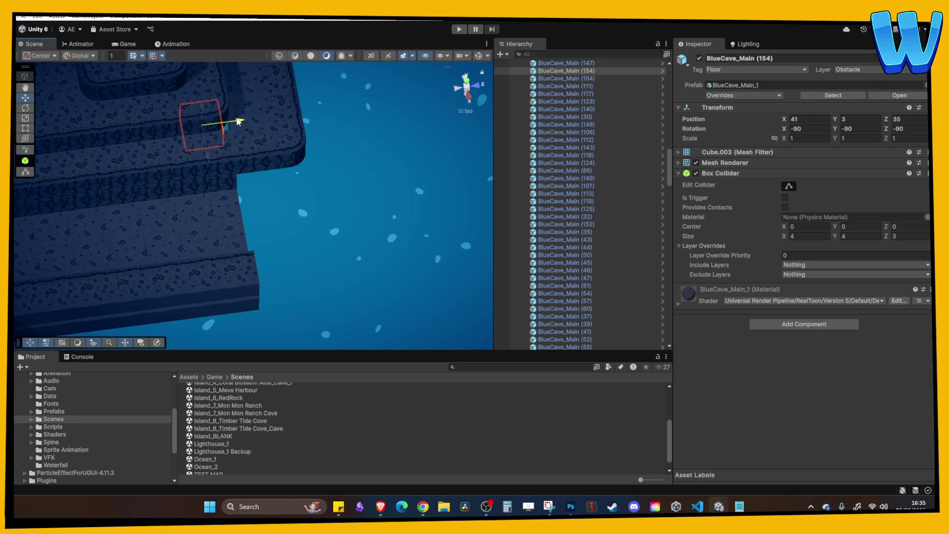
Step: Raise the BlueCave_Edge ledge blocks up to floor level
{"action": "left_click", "coordinate": [250, 165]}
{"action": "left_click", "coordinate": [270, 148], "text": "shift"}
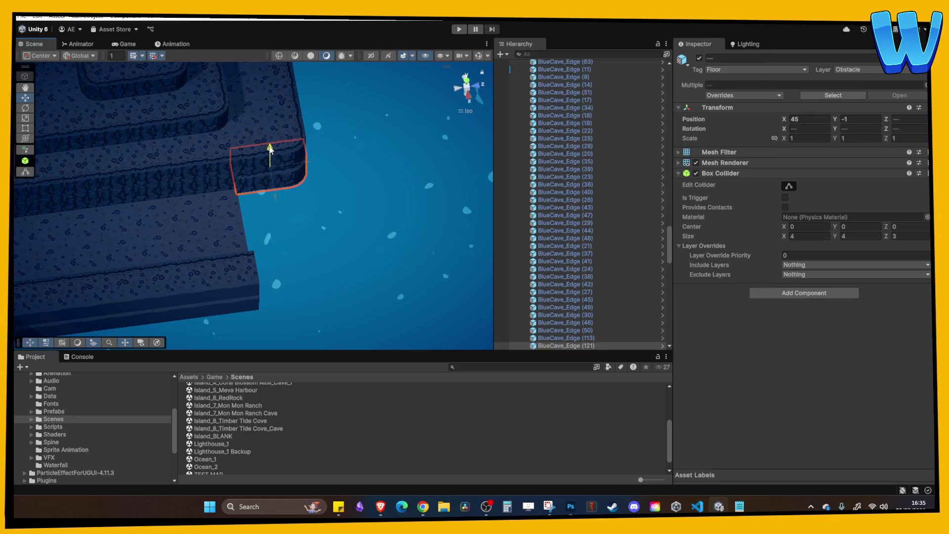
{"action": "mouse_move", "coordinate": [270, 148]}
{"action": "left_mouse_down"}
{"action": "mouse_move", "coordinate": [197, 194]}
{"action": "mouse_move", "coordinate": [278, 192]}
{"action": "mouse_move", "coordinate": [254, 213]}
{"action": "mouse_move", "coordinate": [264, 201]}
{"action": "mouse_move", "coordinate": [212, 219]}
{"action": "mouse_move", "coordinate": [170, 174]}
{"action": "mouse_move", "coordinate": [192, 230]}
{"action": "mouse_move", "coordinate": [305, 132]}
{"action": "mouse_move", "coordinate": [109, 234]}
{"action": "mouse_move", "coordinate": [340, 302]}
{"action": "left_mouse_up"}
Step: Move BlueCave_Edge (123) out to the cave's far edge at X 45, Z 48
{"action": "left_click", "coordinate": [190, 233]}
{"action": "left_click", "coordinate": [210, 193]}
{"action": "left_click", "coordinate": [435, 275]}
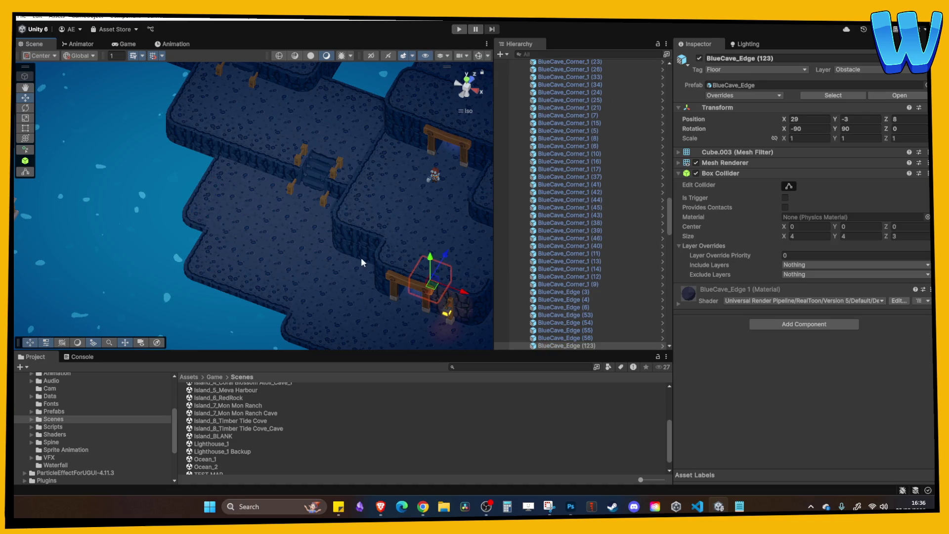
{"action": "left_click_drag", "start_coordinate": [361, 257], "coordinate": [183, 227]}
{"action": "left_click_drag", "start_coordinate": [216, 254], "coordinate": [331, 276]}
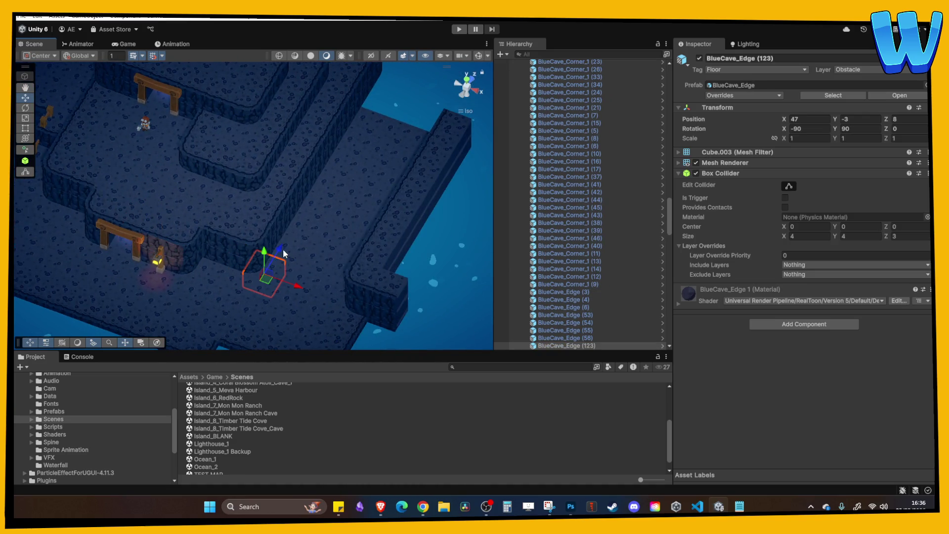
{"action": "mouse_move", "coordinate": [284, 253]}
{"action": "left_mouse_down"}
{"action": "mouse_move", "coordinate": [393, 66]}
{"action": "mouse_move", "coordinate": [324, 197]}
{"action": "mouse_move", "coordinate": [376, 179]}
{"action": "mouse_move", "coordinate": [358, 243]}
{"action": "mouse_move", "coordinate": [318, 253]}
{"action": "mouse_move", "coordinate": [341, 252]}
{"action": "mouse_move", "coordinate": [344, 227]}
{"action": "mouse_move", "coordinate": [424, 233]}
{"action": "mouse_move", "coordinate": [428, 199]}
{"action": "mouse_move", "coordinate": [278, 208]}
{"action": "left_mouse_up"}
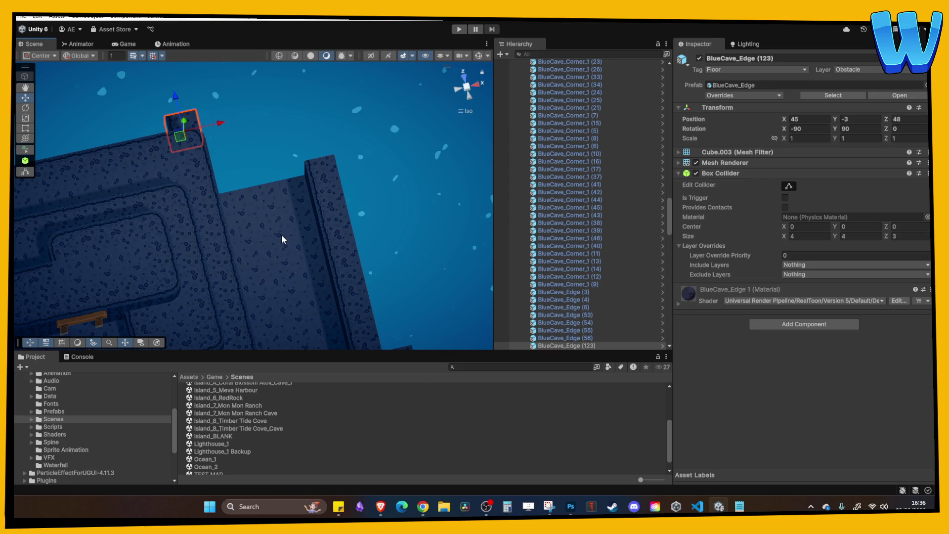
{"action": "mouse_move", "coordinate": [234, 176]}
{"action": "left_mouse_down"}
{"action": "mouse_move", "coordinate": [236, 209]}
{"action": "mouse_move", "coordinate": [105, 161]}
{"action": "mouse_move", "coordinate": [127, 200]}
{"action": "mouse_move", "coordinate": [232, 225]}
{"action": "mouse_move", "coordinate": [206, 269]}
{"action": "mouse_move", "coordinate": [269, 277]}
{"action": "mouse_move", "coordinate": [349, 193]}
{"action": "mouse_move", "coordinate": [270, 229]}
{"action": "left_mouse_up"}
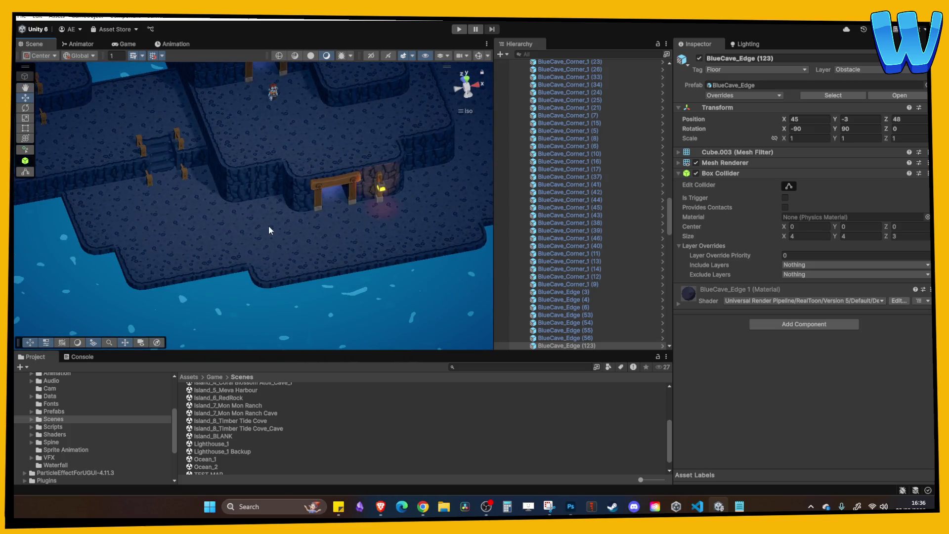
Step: Duplicate BlueCave_Corner_1, place the copy at X 45, Z 52 and set Rotation Y to 90
{"action": "left_click", "coordinate": [144, 283]}
{"action": "mouse_move", "coordinate": [204, 282]}
{"action": "left_mouse_down"}
{"action": "mouse_move", "coordinate": [144, 257]}
{"action": "mouse_move", "coordinate": [158, 242]}
{"action": "left_mouse_up"}
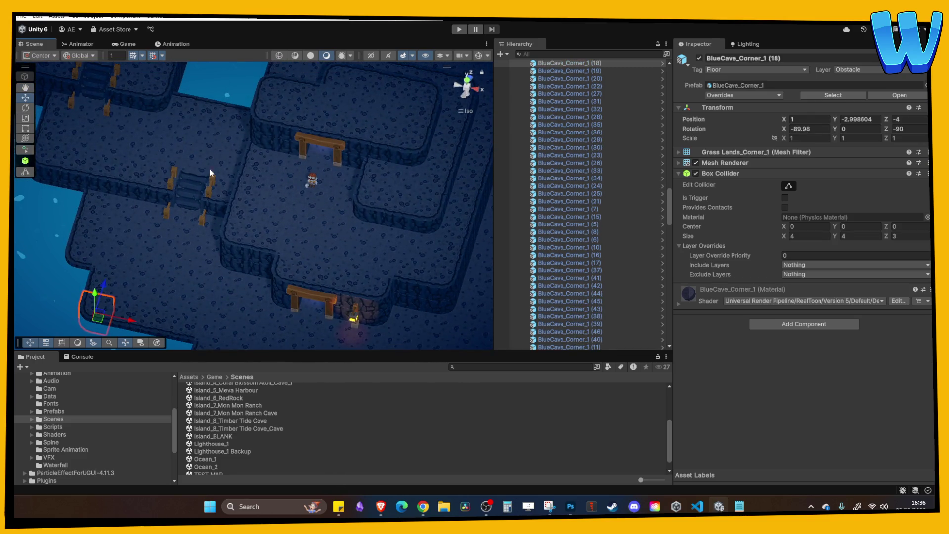
{"action": "mouse_move", "coordinate": [209, 171]}
{"action": "left_mouse_down"}
{"action": "mouse_move", "coordinate": [159, 201]}
{"action": "mouse_move", "coordinate": [176, 238]}
{"action": "mouse_move", "coordinate": [198, 123]}
{"action": "left_mouse_up"}
{"action": "key", "text": "ctrl+d"}
{"action": "mouse_move", "coordinate": [239, 160]}
{"action": "left_mouse_down"}
{"action": "mouse_move", "coordinate": [167, 208]}
{"action": "mouse_move", "coordinate": [114, 224]}
{"action": "mouse_move", "coordinate": [438, 221]}
{"action": "mouse_move", "coordinate": [422, 226]}
{"action": "mouse_move", "coordinate": [440, 150]}
{"action": "mouse_move", "coordinate": [437, 160]}
{"action": "left_mouse_up"}
{"action": "scroll", "coordinate": [435, 164], "scroll_direction": "up", "scroll_amount": 2}
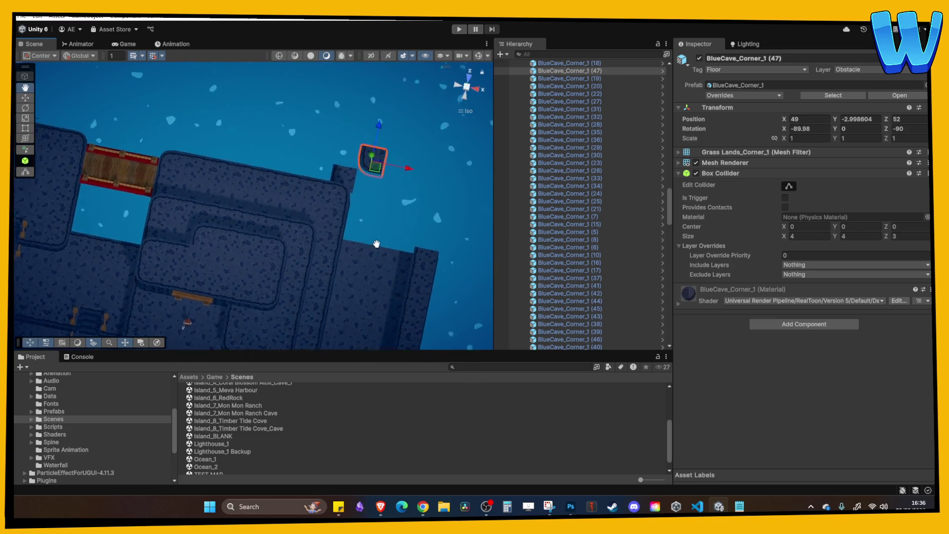
{"action": "left_click_drag", "start_coordinate": [394, 180], "coordinate": [368, 181]}
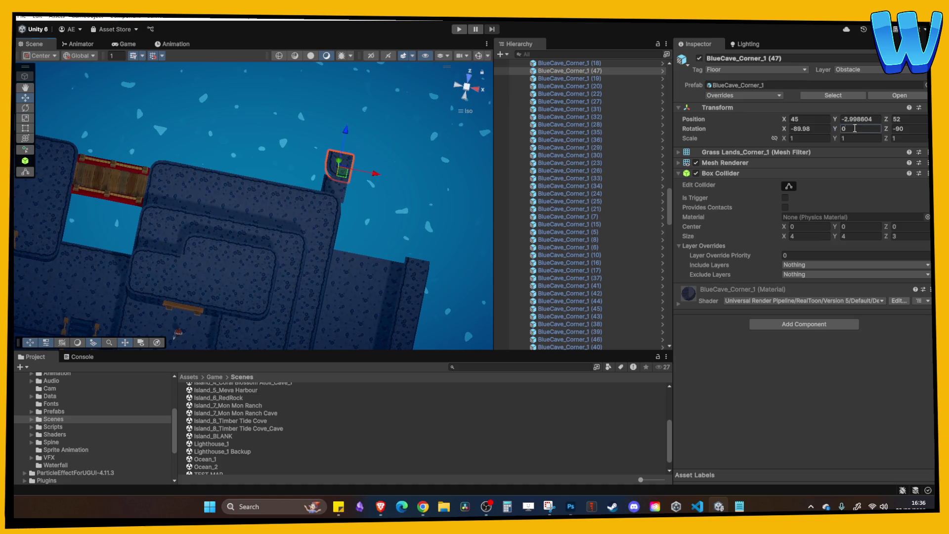
{"action": "type", "text": "90"}
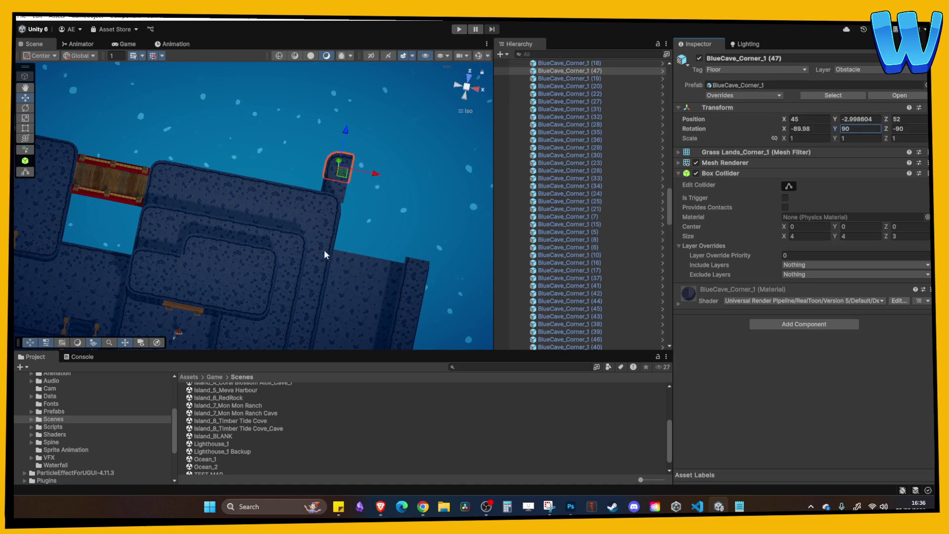
{"action": "mouse_move", "coordinate": [325, 250]}
{"action": "left_mouse_down"}
{"action": "mouse_move", "coordinate": [239, 187]}
{"action": "mouse_move", "coordinate": [210, 211]}
{"action": "mouse_move", "coordinate": [222, 215]}
{"action": "mouse_move", "coordinate": [230, 298]}
{"action": "mouse_move", "coordinate": [247, 273]}
{"action": "mouse_move", "coordinate": [207, 305]}
{"action": "mouse_move", "coordinate": [250, 291]}
{"action": "mouse_move", "coordinate": [228, 269]}
{"action": "mouse_move", "coordinate": [223, 241]}
{"action": "left_mouse_up"}
Step: Set the neighbouring BlueCave_Edge (128) piece's Rotation Y to 180
{"action": "left_click", "coordinate": [200, 292]}
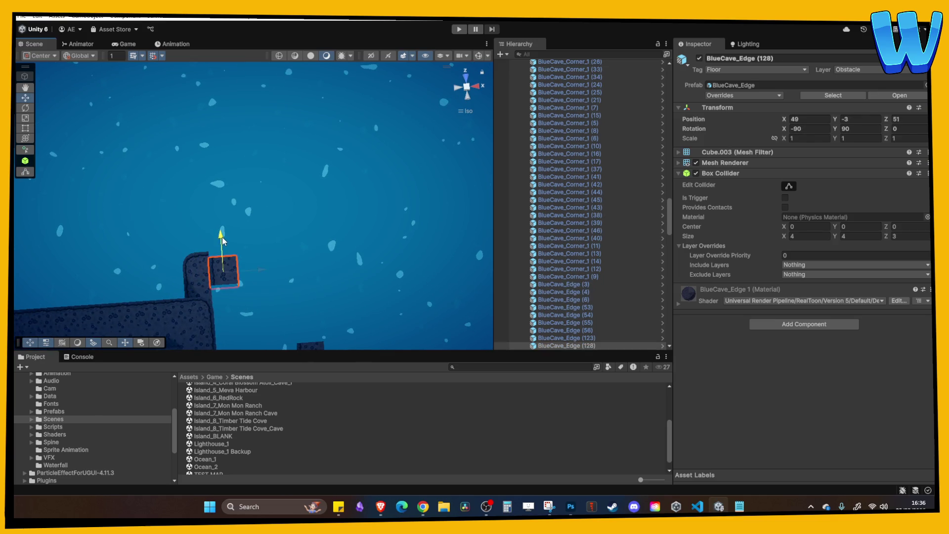
{"action": "left_click", "coordinate": [859, 130]}
{"action": "type", "text": "180"}
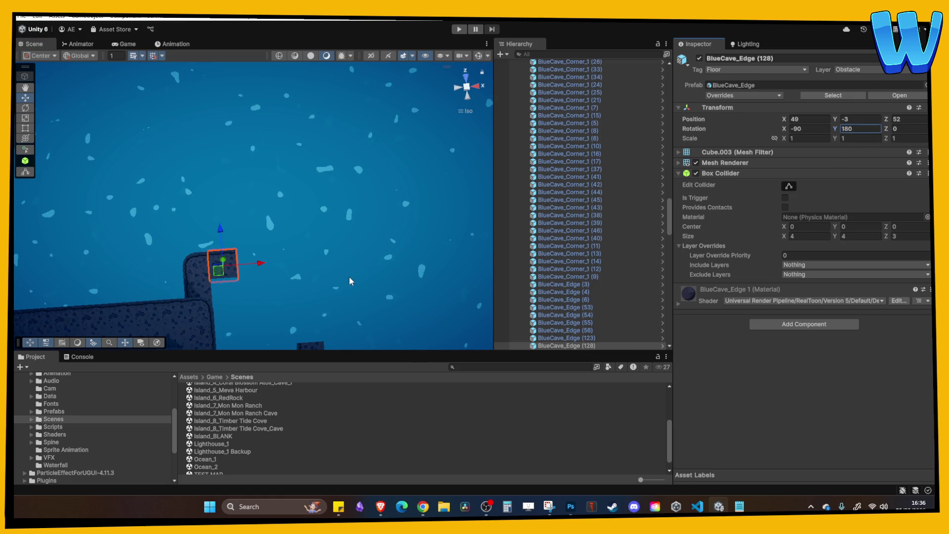
{"action": "scroll", "coordinate": [349, 281], "scroll_direction": "up", "scroll_amount": 2}
{"action": "left_click", "coordinate": [188, 284]}
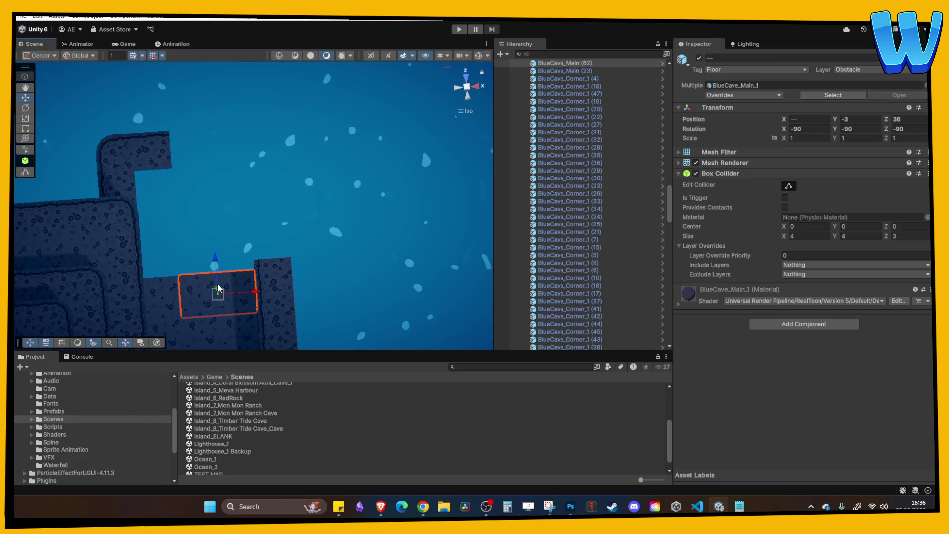
Step: Duplicate a BlueCave_Main floor block, move the copy along Z to 40, and review the layout
{"action": "mouse_move", "coordinate": [218, 289]}
{"action": "left_mouse_down"}
{"action": "mouse_move", "coordinate": [180, 285]}
{"action": "mouse_move", "coordinate": [195, 224]}
{"action": "left_mouse_up"}
{"action": "key", "text": "ctrl+d"}
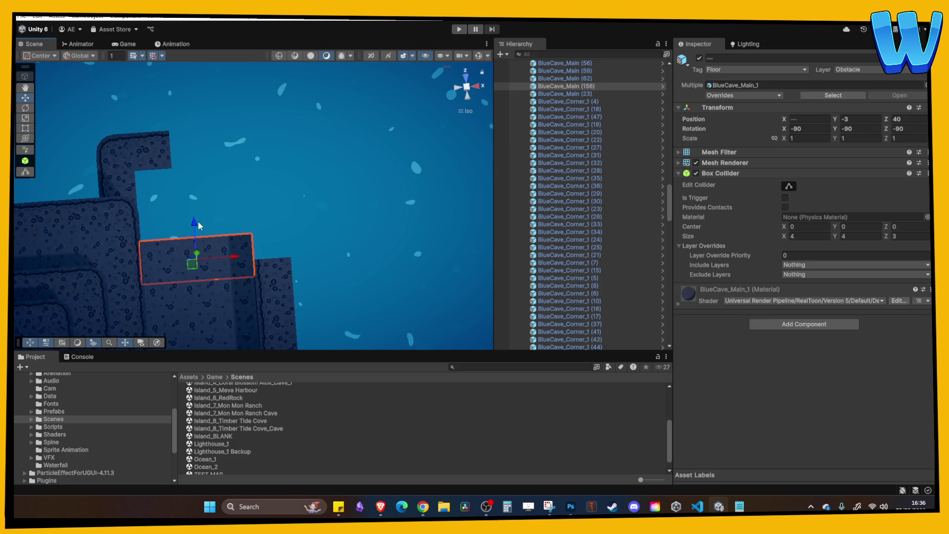
{"action": "mouse_move", "coordinate": [248, 191]}
{"action": "left_mouse_down"}
{"action": "mouse_move", "coordinate": [165, 225]}
{"action": "mouse_move", "coordinate": [246, 192]}
{"action": "mouse_move", "coordinate": [244, 177]}
{"action": "mouse_move", "coordinate": [266, 179]}
{"action": "mouse_move", "coordinate": [243, 178]}
{"action": "left_mouse_up"}
{"action": "left_click", "coordinate": [150, 176]}
{"action": "left_click_drag", "start_coordinate": [150, 176], "coordinate": [256, 173]}
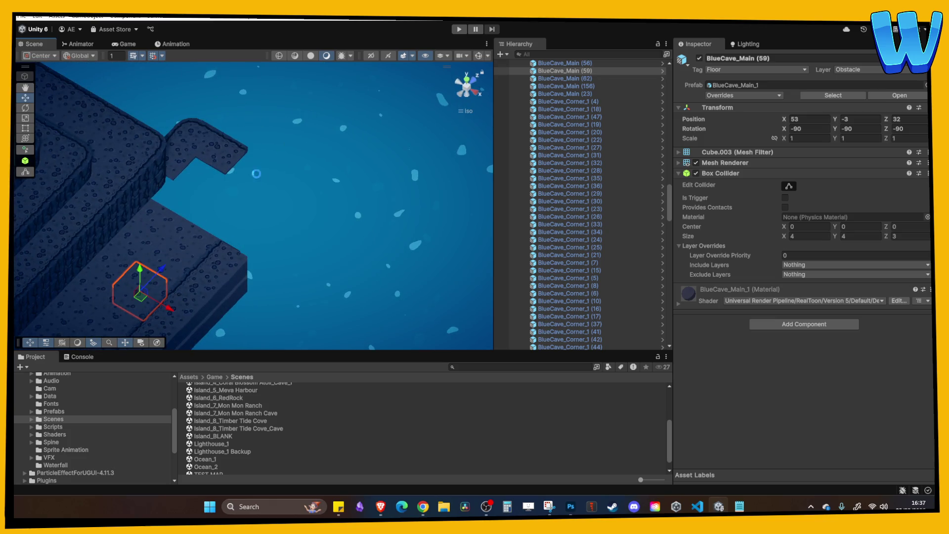
{"action": "mouse_move", "coordinate": [219, 205]}
{"action": "left_mouse_down"}
{"action": "mouse_move", "coordinate": [214, 217]}
{"action": "mouse_move", "coordinate": [262, 181]}
{"action": "mouse_move", "coordinate": [207, 225]}
{"action": "mouse_move", "coordinate": [271, 208]}
{"action": "mouse_move", "coordinate": [153, 253]}
{"action": "mouse_move", "coordinate": [303, 237]}
{"action": "left_mouse_up"}
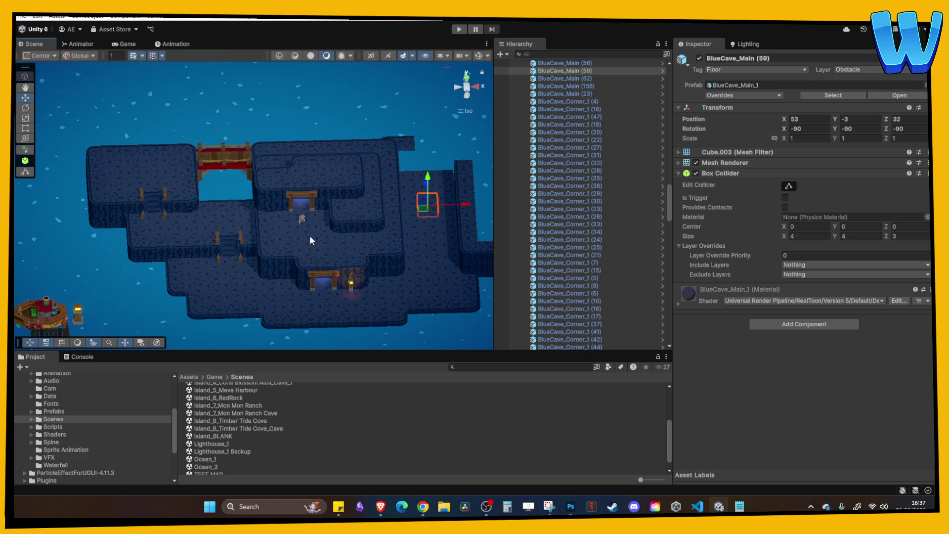
{"action": "left_click_drag", "start_coordinate": [382, 209], "coordinate": [356, 224]}
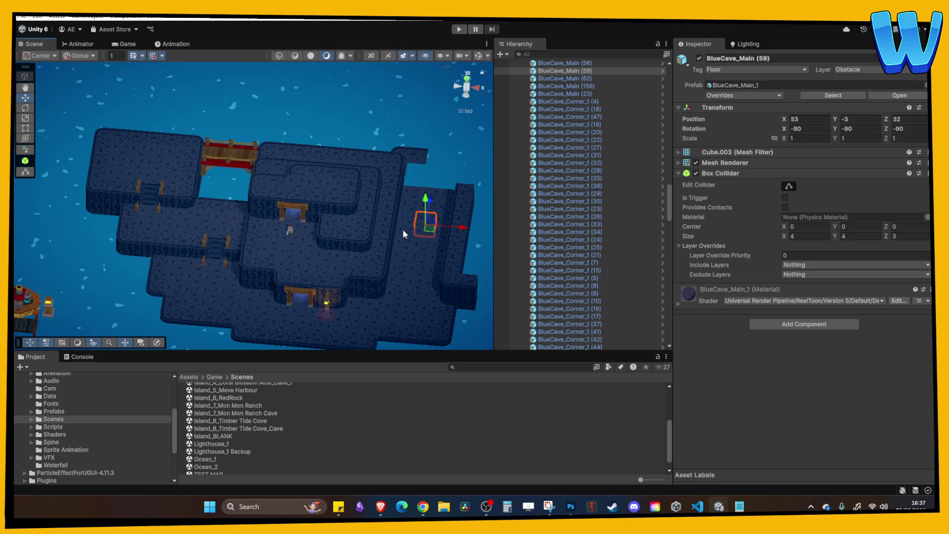
{"action": "scroll", "coordinate": [403, 229], "scroll_direction": "up", "scroll_amount": 10}
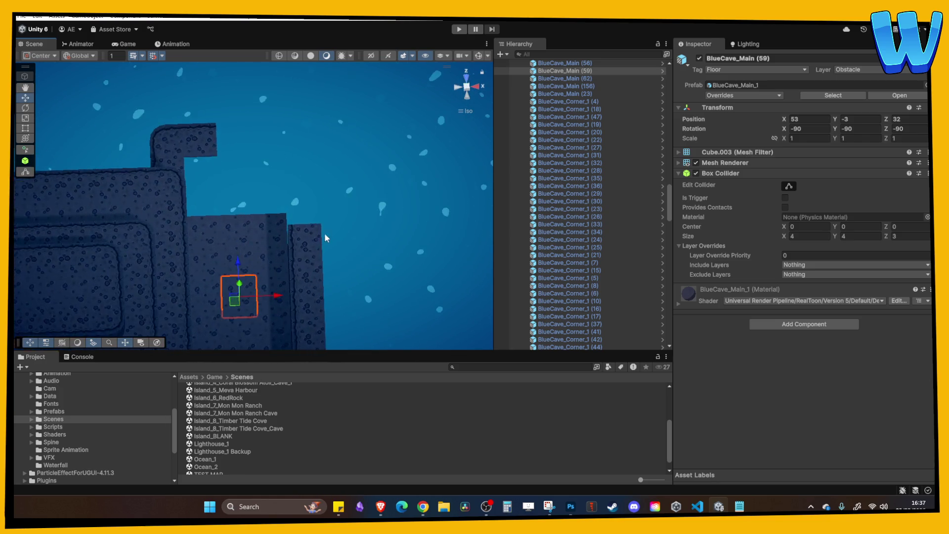
Step: Duplicate the selected floor blocks twice, extending the floor along Z to 45 and 48
{"action": "mouse_move", "coordinate": [325, 233]}
{"action": "left_mouse_down"}
{"action": "mouse_move", "coordinate": [198, 230]}
{"action": "mouse_move", "coordinate": [205, 219]}
{"action": "mouse_move", "coordinate": [164, 225]}
{"action": "mouse_move", "coordinate": [147, 242]}
{"action": "mouse_move", "coordinate": [157, 174]}
{"action": "left_mouse_up"}
{"action": "left_click", "coordinate": [171, 235]}
{"action": "left_click", "coordinate": [179, 230]}
{"action": "left_click", "coordinate": [204, 240]}
{"action": "left_click", "coordinate": [193, 236], "text": "shift"}
{"action": "key", "text": "ctrl+d"}
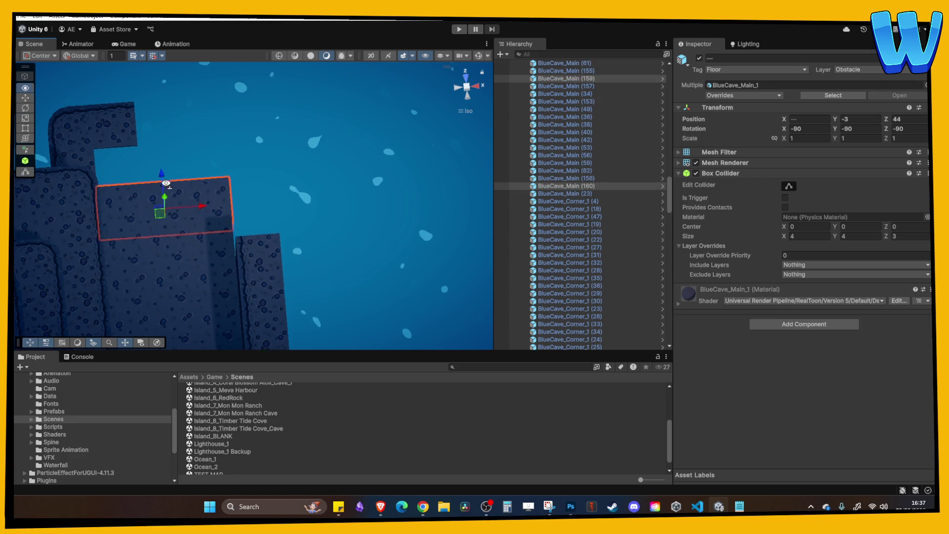
{"action": "key", "text": "ctrl+d"}
{"action": "left_click_drag", "start_coordinate": [175, 236], "coordinate": [170, 199]}
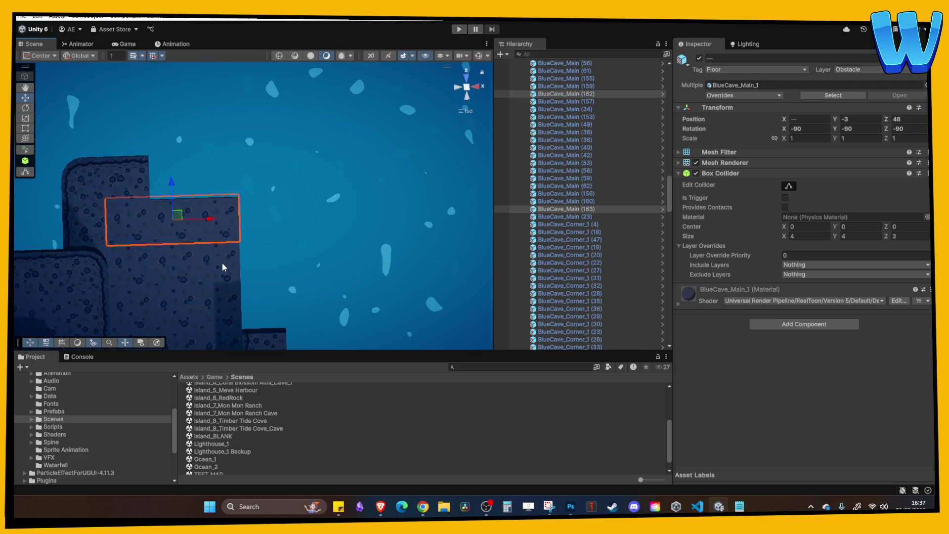
Step: Review the extended floor and select the edge piece at the corner
{"action": "scroll", "coordinate": [223, 267], "scroll_direction": "down", "scroll_amount": 2}
{"action": "left_click", "coordinate": [236, 257]}
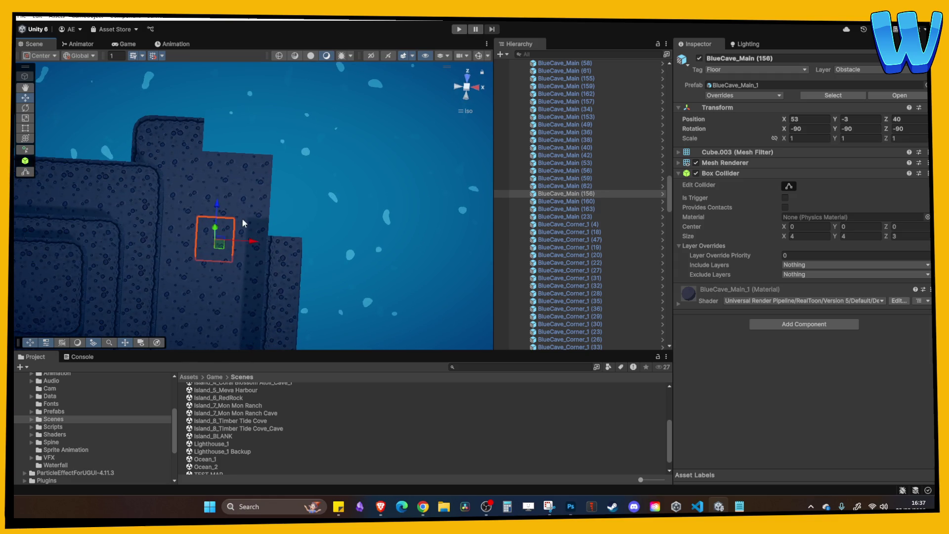
{"action": "mouse_move", "coordinate": [242, 218]}
{"action": "left_mouse_down"}
{"action": "mouse_move", "coordinate": [197, 191]}
{"action": "mouse_move", "coordinate": [191, 197]}
{"action": "mouse_move", "coordinate": [242, 276]}
{"action": "mouse_move", "coordinate": [227, 262]}
{"action": "mouse_move", "coordinate": [203, 196]}
{"action": "left_mouse_up"}
{"action": "mouse_move", "coordinate": [307, 272]}
{"action": "left_mouse_down"}
{"action": "mouse_move", "coordinate": [235, 227]}
{"action": "mouse_move", "coordinate": [369, 165]}
{"action": "mouse_move", "coordinate": [282, 250]}
{"action": "mouse_move", "coordinate": [265, 199]}
{"action": "mouse_move", "coordinate": [230, 237]}
{"action": "mouse_move", "coordinate": [269, 271]}
{"action": "mouse_move", "coordinate": [272, 168]}
{"action": "mouse_move", "coordinate": [295, 206]}
{"action": "mouse_move", "coordinate": [251, 212]}
{"action": "mouse_move", "coordinate": [275, 70]}
{"action": "mouse_move", "coordinate": [261, 250]}
{"action": "mouse_move", "coordinate": [311, 206]}
{"action": "mouse_move", "coordinate": [242, 198]}
{"action": "left_mouse_up"}
{"action": "scroll", "coordinate": [267, 198], "scroll_direction": "up", "scroll_amount": 2}
{"action": "left_click", "coordinate": [234, 187]}
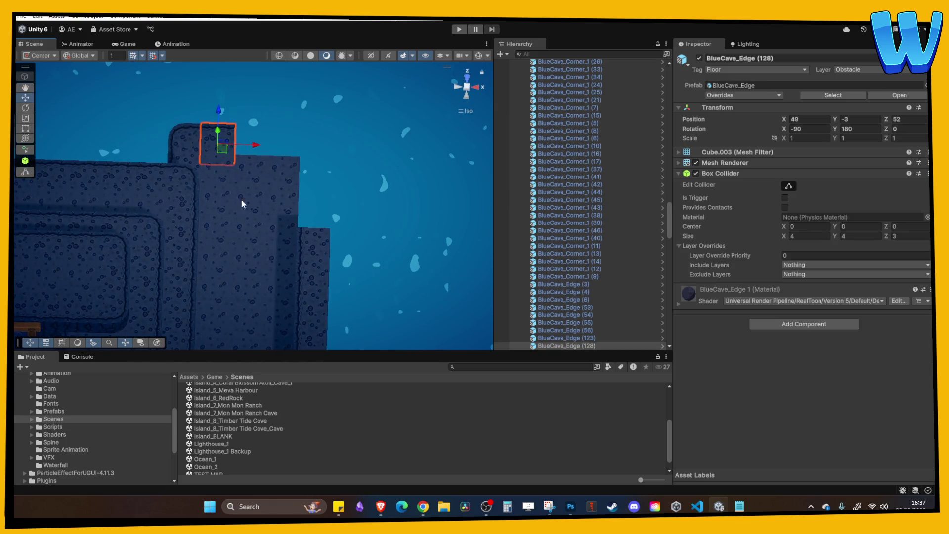
{"action": "mouse_move", "coordinate": [277, 233]}
{"action": "left_mouse_down"}
{"action": "mouse_move", "coordinate": [309, 225]}
{"action": "mouse_move", "coordinate": [245, 144]}
{"action": "left_mouse_up"}
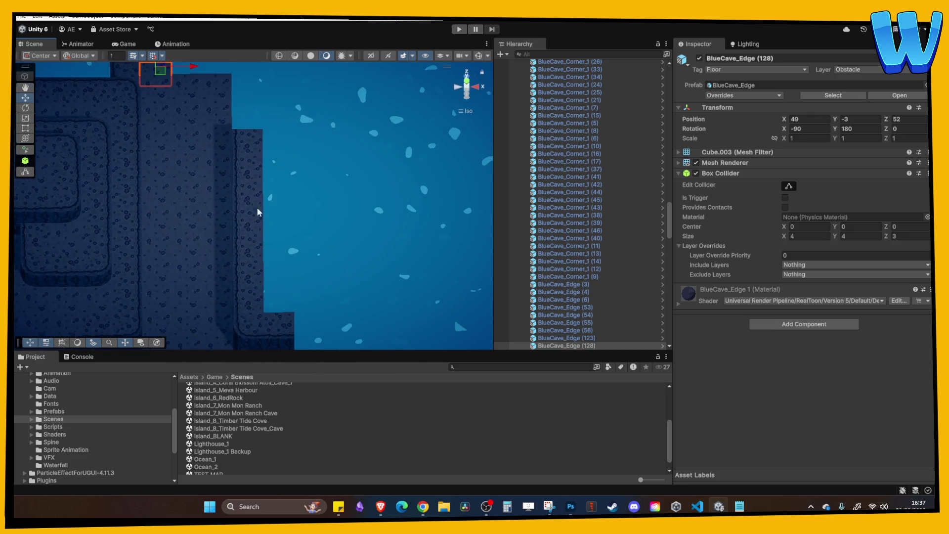
Step: Move BlueCave_Corner_1 (48) to Z 40 and set its Rotation Y to 90
{"action": "left_click", "coordinate": [248, 322]}
{"action": "left_click_drag", "start_coordinate": [251, 285], "coordinate": [268, 89]}
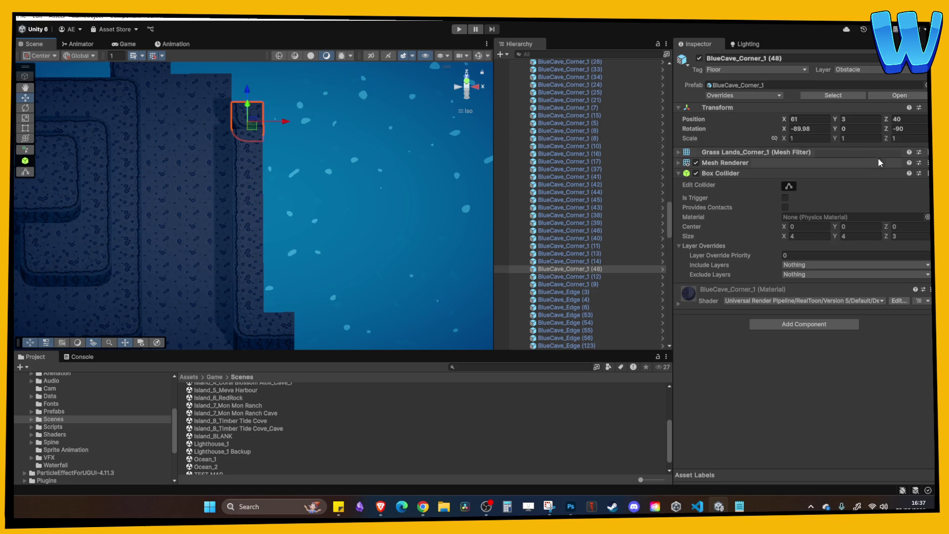
{"action": "left_click", "coordinate": [875, 128]}
{"action": "type", "text": "90"}
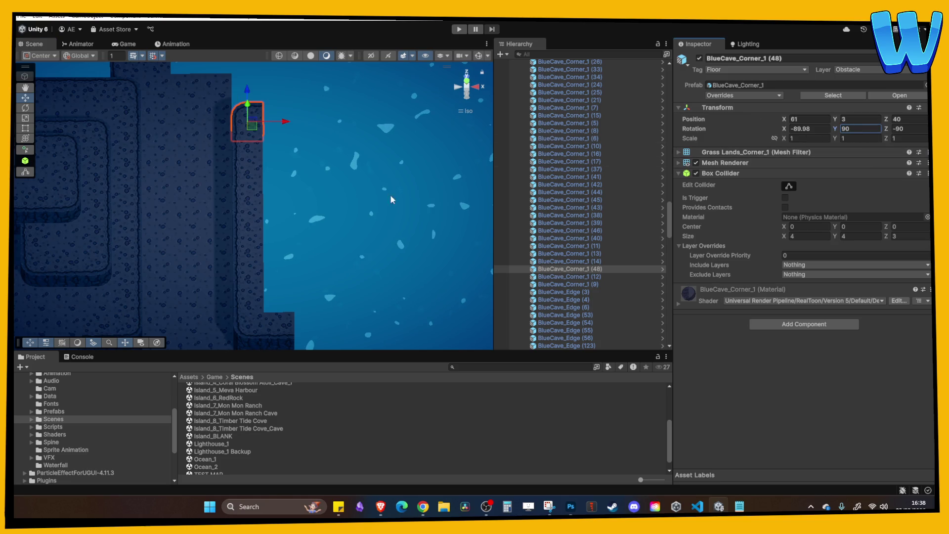
{"action": "mouse_move", "coordinate": [391, 195]}
{"action": "left_mouse_down"}
{"action": "mouse_move", "coordinate": [400, 141]}
{"action": "mouse_move", "coordinate": [278, 187]}
{"action": "mouse_move", "coordinate": [339, 156]}
{"action": "mouse_move", "coordinate": [304, 202]}
{"action": "mouse_move", "coordinate": [334, 159]}
{"action": "left_mouse_up"}
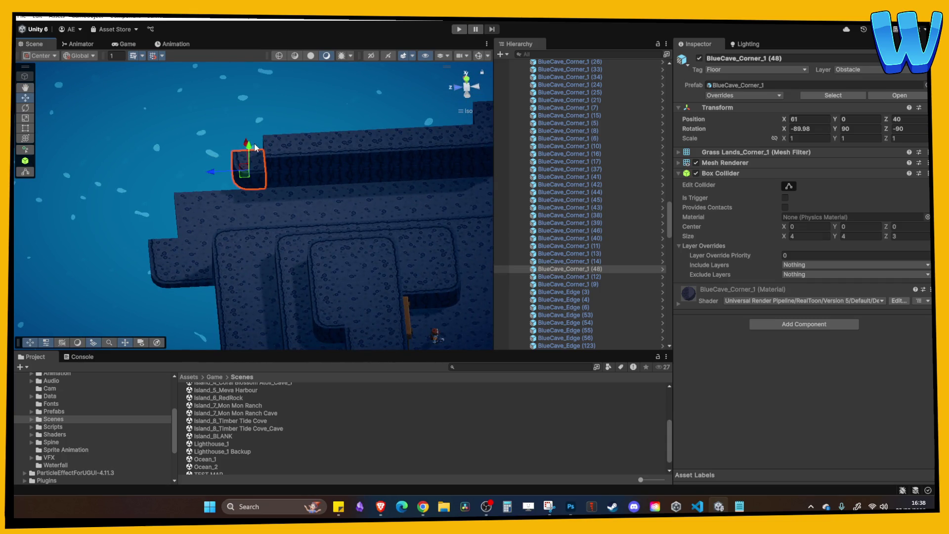
{"action": "mouse_move", "coordinate": [255, 143]}
{"action": "left_mouse_down"}
{"action": "mouse_move", "coordinate": [244, 180]}
{"action": "mouse_move", "coordinate": [254, 150]}
{"action": "mouse_move", "coordinate": [134, 197]}
{"action": "mouse_move", "coordinate": [217, 213]}
{"action": "left_mouse_up"}
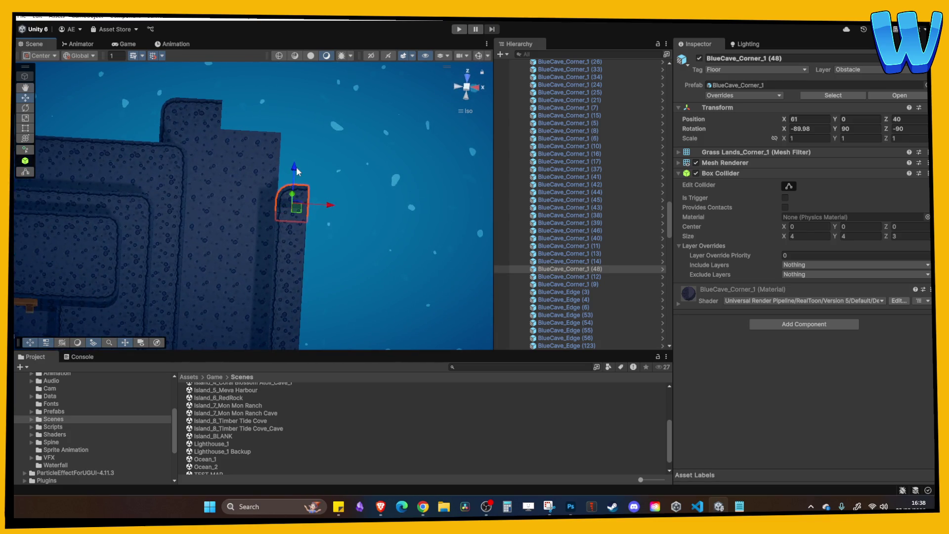
{"action": "mouse_move", "coordinate": [297, 171]}
{"action": "left_mouse_down"}
{"action": "mouse_move", "coordinate": [298, 151]}
{"action": "mouse_move", "coordinate": [216, 176]}
{"action": "mouse_move", "coordinate": [234, 201]}
{"action": "mouse_move", "coordinate": [173, 168]}
{"action": "mouse_move", "coordinate": [246, 174]}
{"action": "mouse_move", "coordinate": [269, 161]}
{"action": "mouse_move", "coordinate": [218, 170]}
{"action": "mouse_move", "coordinate": [148, 212]}
{"action": "mouse_move", "coordinate": [213, 185]}
{"action": "mouse_move", "coordinate": [337, 158]}
{"action": "mouse_move", "coordinate": [271, 168]}
{"action": "left_mouse_up"}
Step: Duplicate the corner, edge and floor blocks to widen the outer edge at X 61
{"action": "key", "text": "ctrl+d"}
{"action": "left_click", "coordinate": [203, 158]}
{"action": "left_click", "coordinate": [206, 171]}
{"action": "key", "text": "ctrl+d"}
{"action": "left_click", "coordinate": [257, 170]}
{"action": "key", "text": "ctrl+d"}
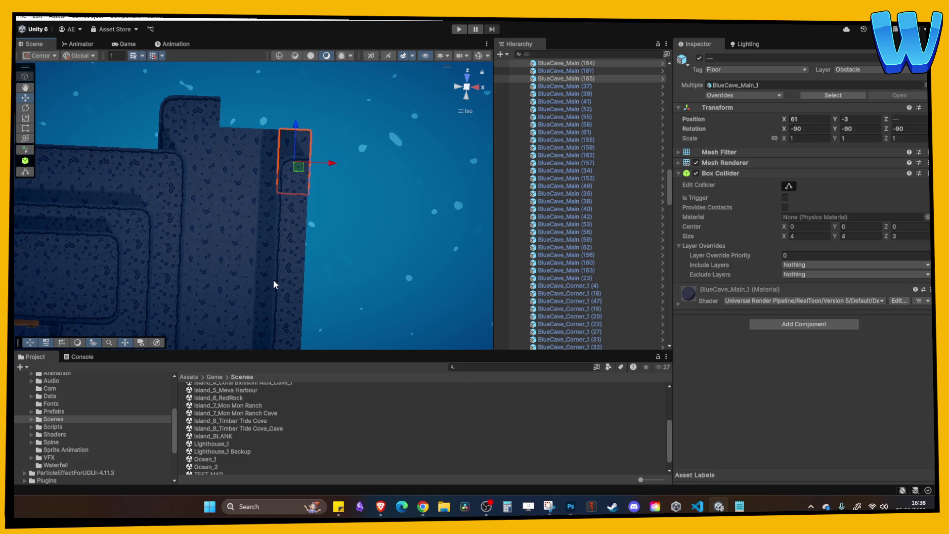
{"action": "mouse_move", "coordinate": [273, 280]}
{"action": "left_mouse_down"}
{"action": "mouse_move", "coordinate": [256, 269]}
{"action": "mouse_move", "coordinate": [248, 206]}
{"action": "mouse_move", "coordinate": [381, 203]}
{"action": "mouse_move", "coordinate": [353, 185]}
{"action": "mouse_move", "coordinate": [353, 207]}
{"action": "left_mouse_up"}
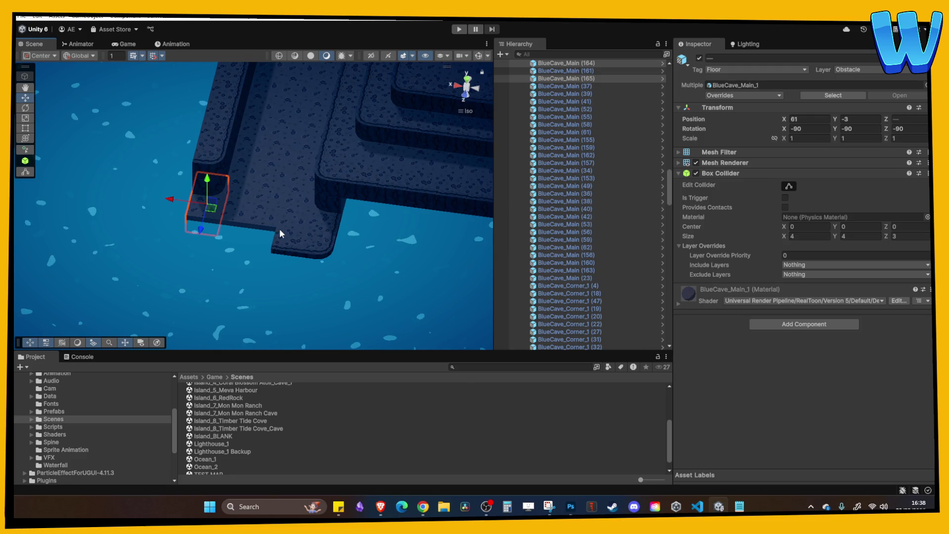
{"action": "mouse_move", "coordinate": [280, 228]}
{"action": "left_mouse_down"}
{"action": "mouse_move", "coordinate": [227, 221]}
{"action": "mouse_move", "coordinate": [256, 251]}
{"action": "mouse_move", "coordinate": [269, 303]}
{"action": "mouse_move", "coordinate": [250, 239]}
{"action": "mouse_move", "coordinate": [259, 255]}
{"action": "mouse_move", "coordinate": [237, 221]}
{"action": "mouse_move", "coordinate": [236, 243]}
{"action": "mouse_move", "coordinate": [183, 165]}
{"action": "mouse_move", "coordinate": [318, 218]}
{"action": "mouse_move", "coordinate": [424, 212]}
{"action": "mouse_move", "coordinate": [351, 210]}
{"action": "left_mouse_up"}
{"action": "scroll", "coordinate": [279, 258], "scroll_direction": "up", "scroll_amount": 5}
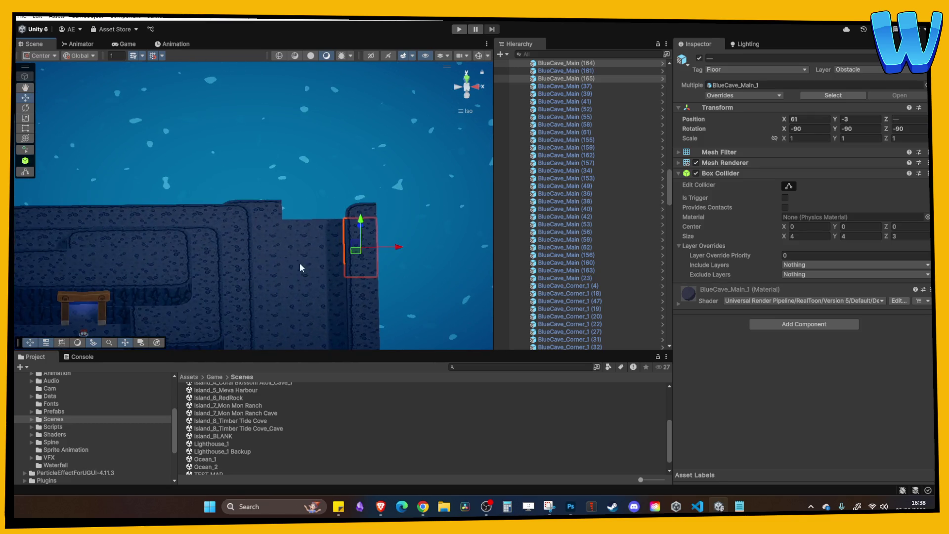
Step: Open the Ocean_1 scene and survey the ocean map and its cloud-wall maze
{"action": "double_click", "coordinate": [207, 459]}
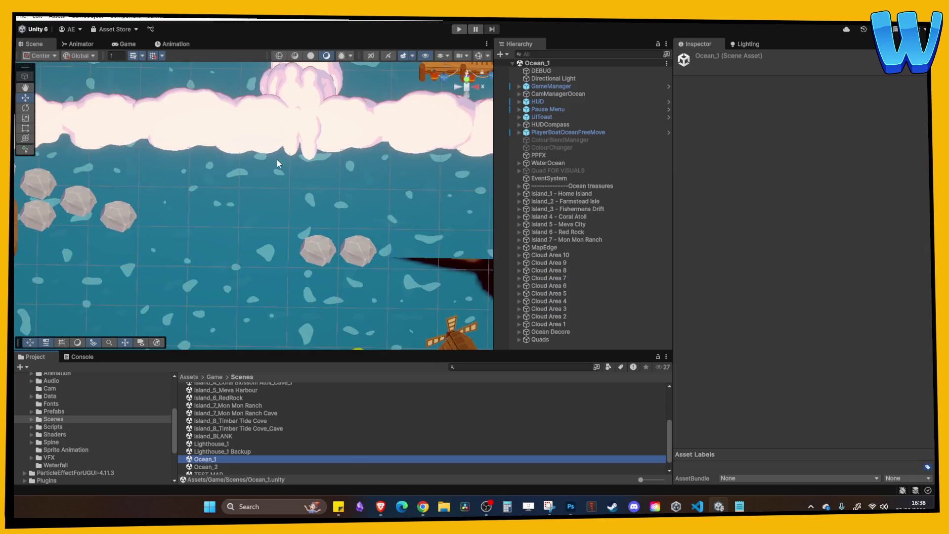
{"action": "scroll", "coordinate": [255, 164], "scroll_direction": "down", "scroll_amount": 3}
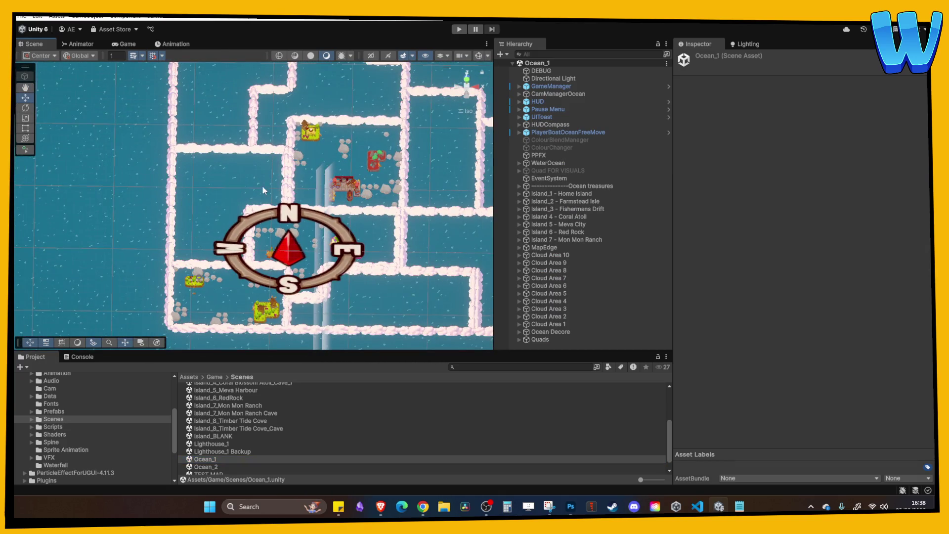
{"action": "left_click_drag", "start_coordinate": [239, 199], "coordinate": [233, 140]}
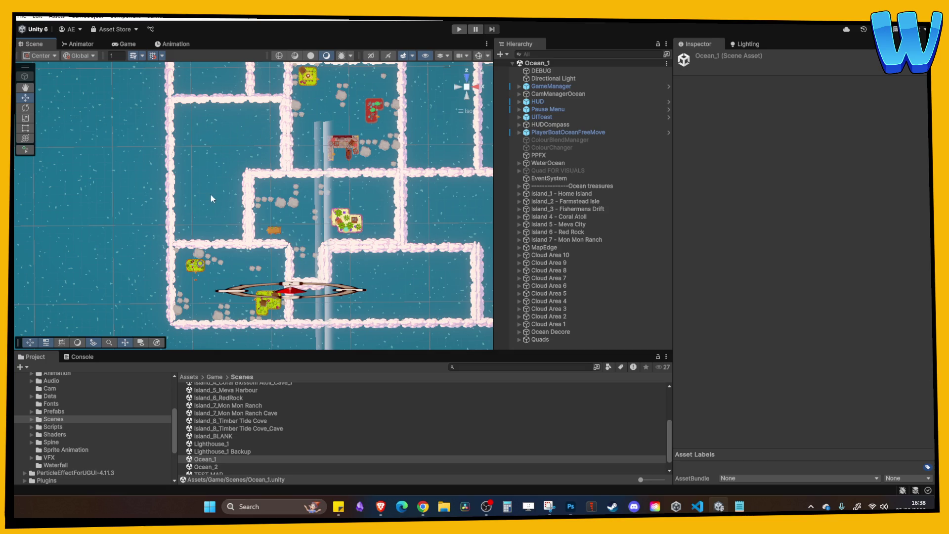
{"action": "scroll", "coordinate": [278, 280], "scroll_direction": "down", "scroll_amount": 5}
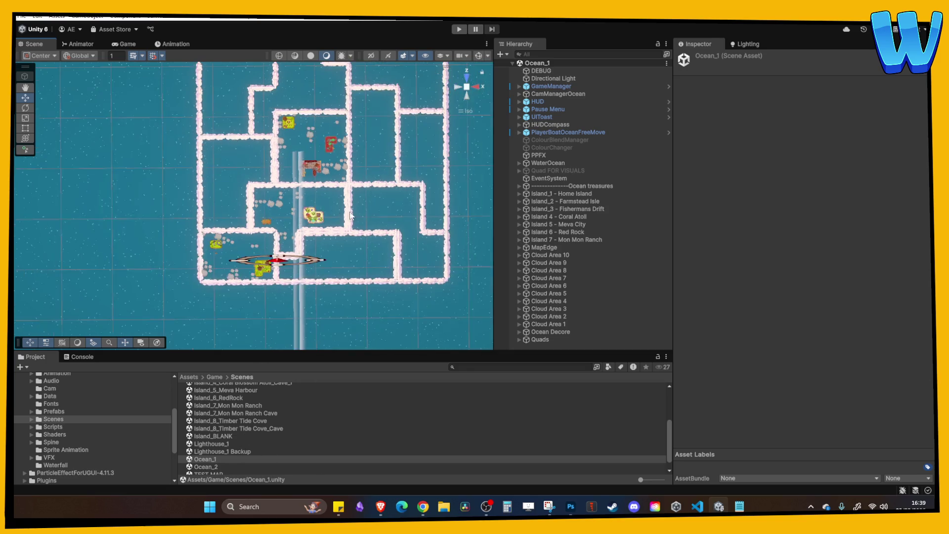
{"action": "left_click_drag", "start_coordinate": [296, 102], "coordinate": [315, 154]}
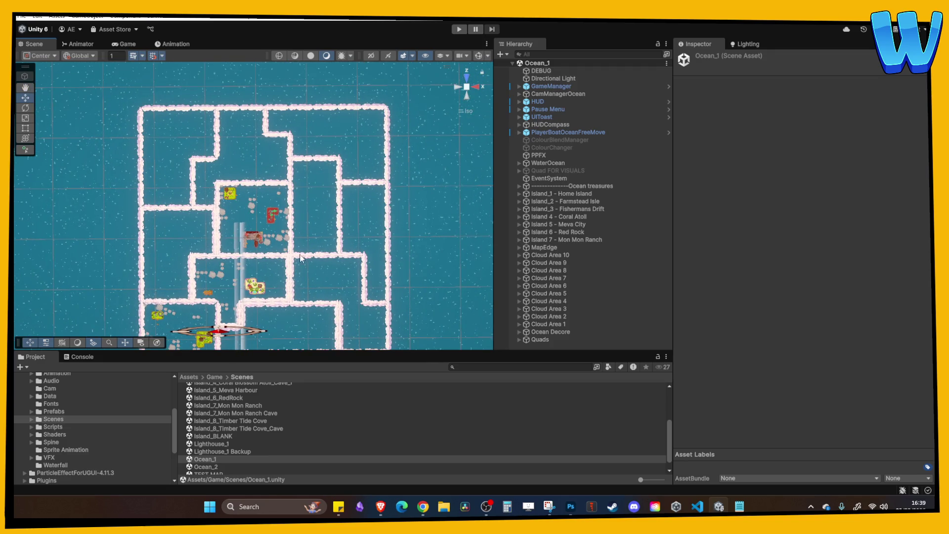
{"action": "left_click_drag", "start_coordinate": [300, 258], "coordinate": [316, 231]}
{"action": "left_click_drag", "start_coordinate": [157, 197], "coordinate": [159, 233]}
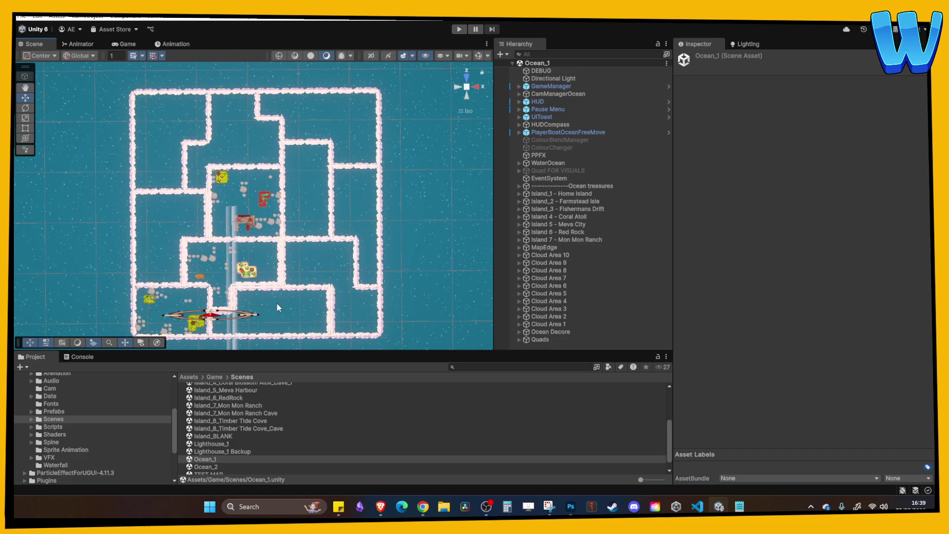
Step: Zoom in on the ocean islands, then open Island_8_Timber Tide Cove_Cave
{"action": "scroll", "coordinate": [276, 307], "scroll_direction": "up", "scroll_amount": 2}
{"action": "left_click_drag", "start_coordinate": [257, 233], "coordinate": [242, 158]}
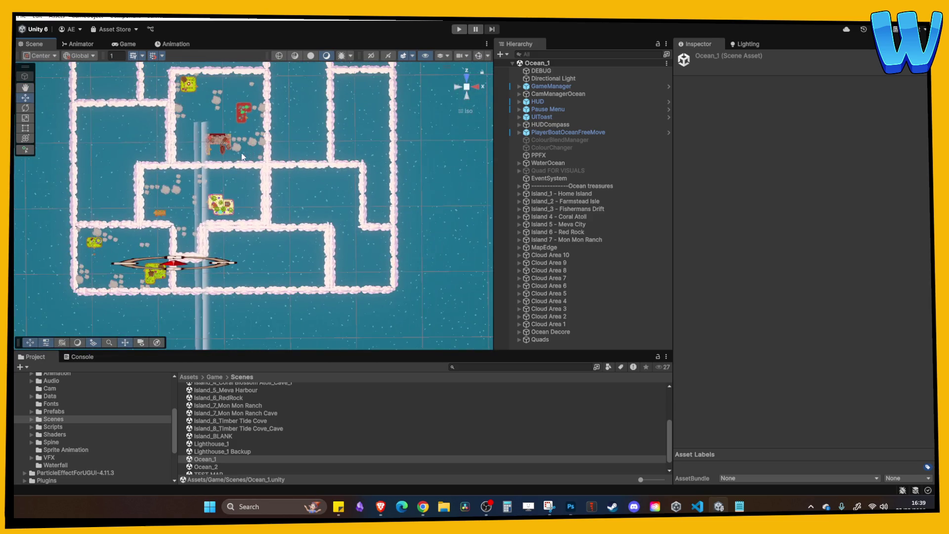
{"action": "scroll", "coordinate": [242, 157], "scroll_direction": "down", "scroll_amount": 3}
{"action": "scroll", "coordinate": [190, 239], "scroll_direction": "up", "scroll_amount": 2}
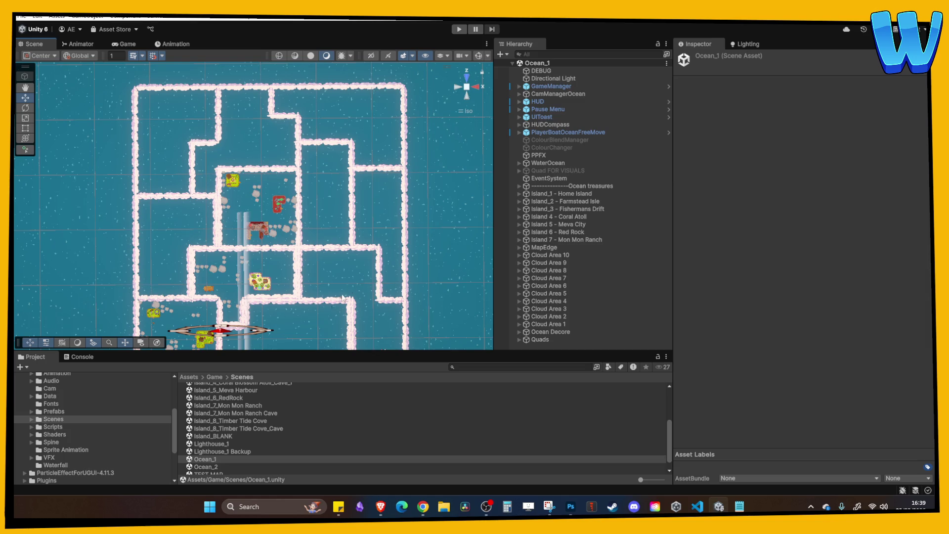
{"action": "scroll", "coordinate": [343, 298], "scroll_direction": "down", "scroll_amount": 2}
{"action": "scroll", "coordinate": [292, 272], "scroll_direction": "up", "scroll_amount": 2}
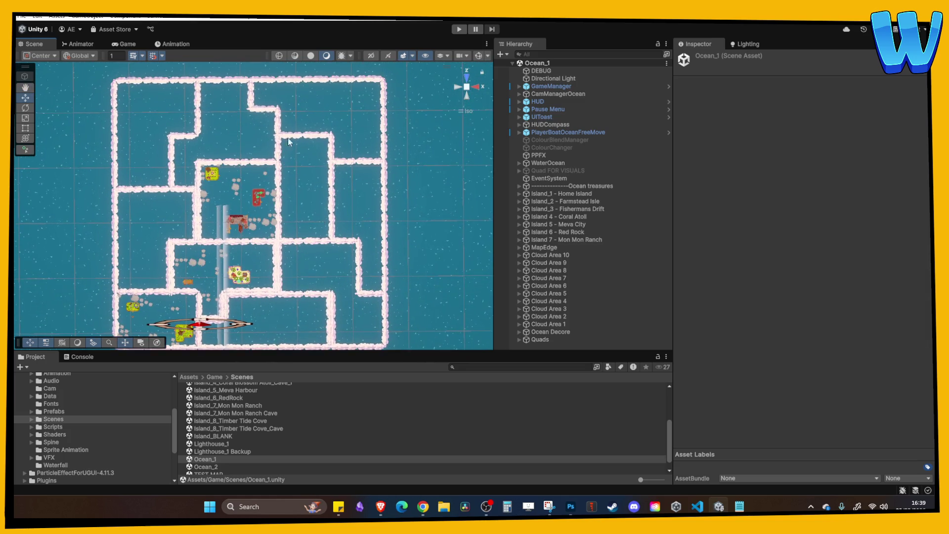
{"action": "scroll", "coordinate": [290, 141], "scroll_direction": "down", "scroll_amount": 1}
{"action": "scroll", "coordinate": [311, 225], "scroll_direction": "up", "scroll_amount": 1}
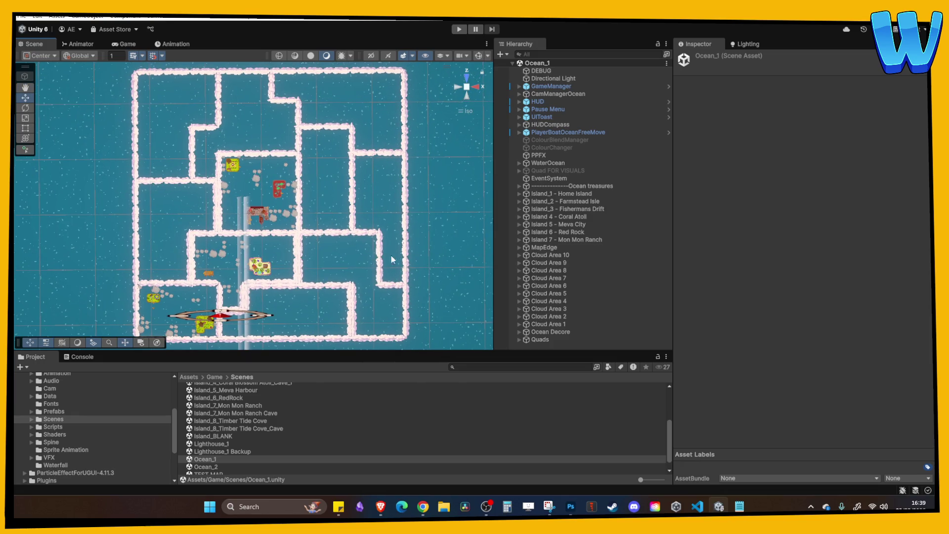
{"action": "double_click", "coordinate": [263, 428]}
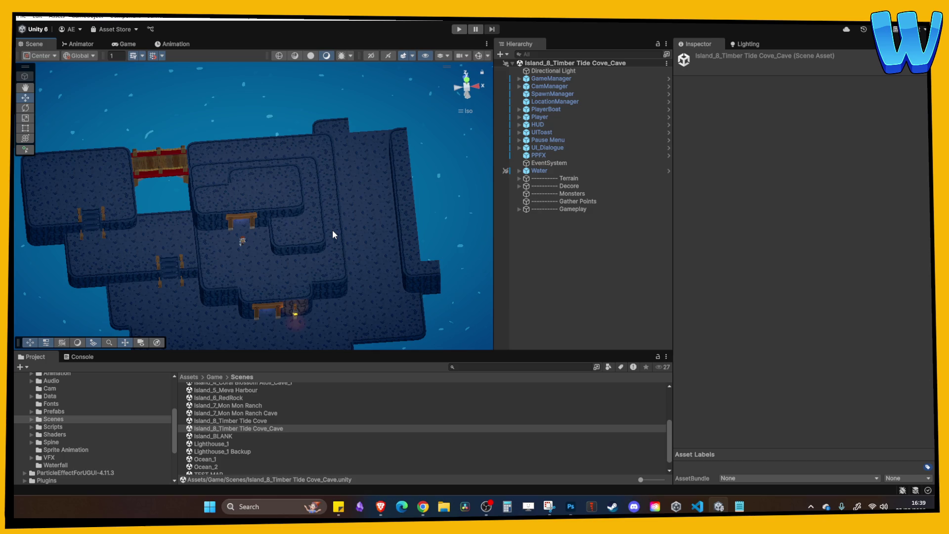
Step: Delete the unwanted corner piece from the cave's top wall
{"action": "scroll", "coordinate": [322, 230], "scroll_direction": "up", "scroll_amount": 5}
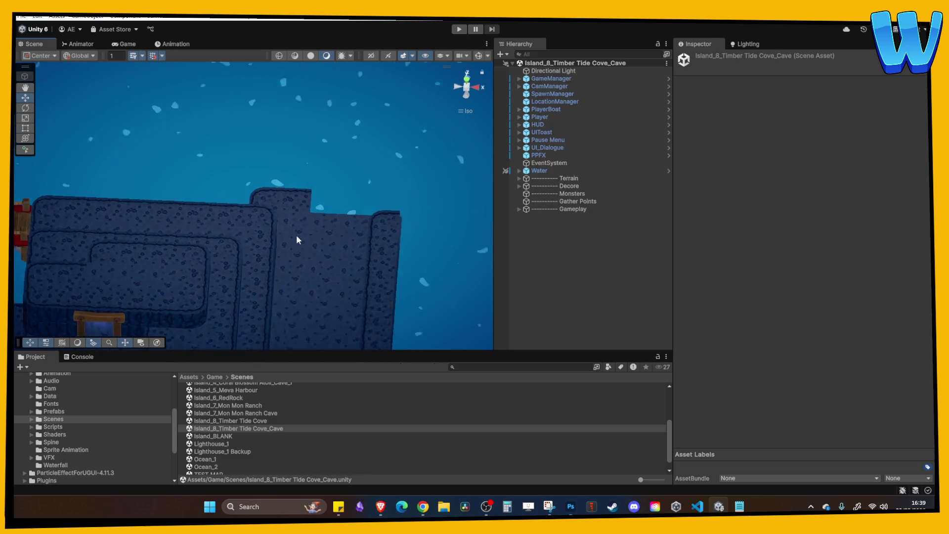
{"action": "mouse_move", "coordinate": [297, 240]}
{"action": "left_mouse_down"}
{"action": "mouse_move", "coordinate": [254, 229]}
{"action": "mouse_move", "coordinate": [261, 237]}
{"action": "mouse_move", "coordinate": [240, 175]}
{"action": "mouse_move", "coordinate": [237, 267]}
{"action": "mouse_move", "coordinate": [307, 259]}
{"action": "left_mouse_up"}
{"action": "key", "text": "w"}
{"action": "left_click", "coordinate": [279, 231]}
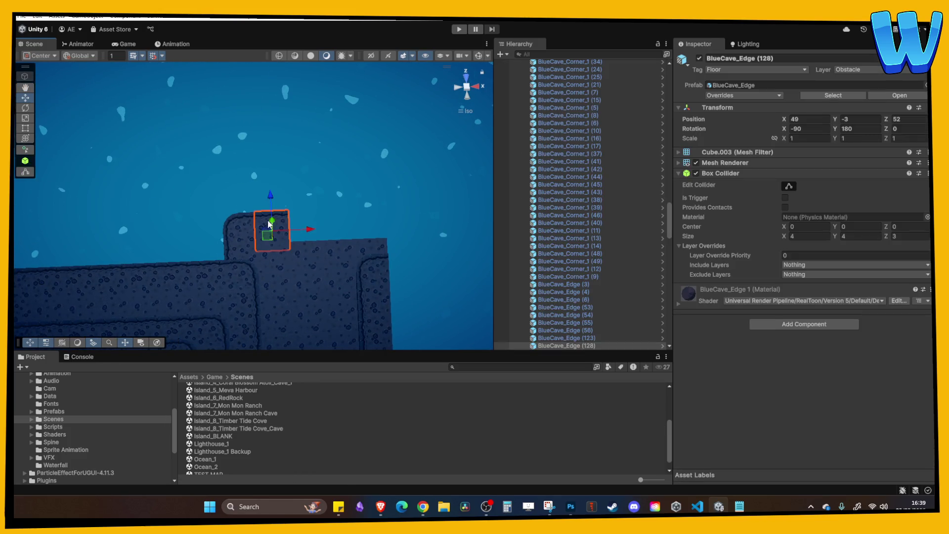
{"action": "left_click", "coordinate": [245, 227]}
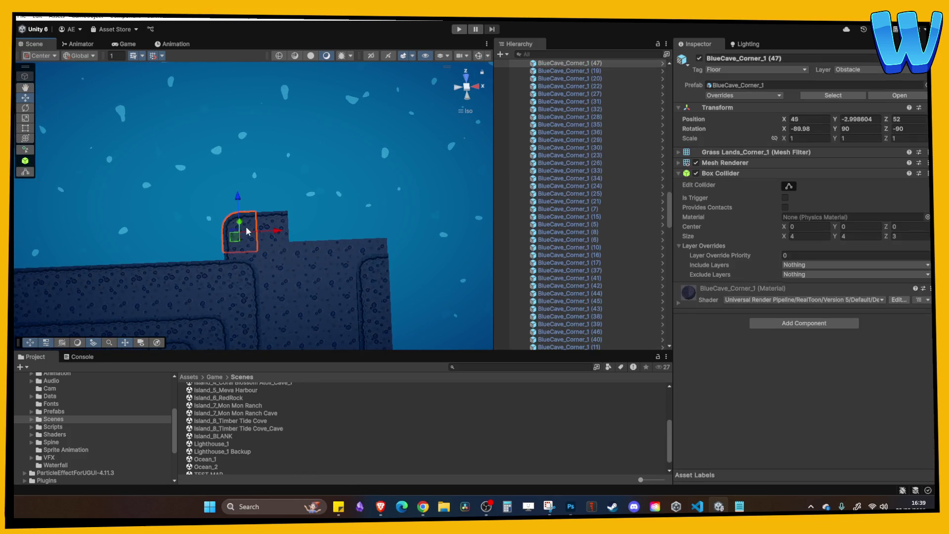
{"action": "left_click", "coordinate": [278, 227], "text": "shift"}
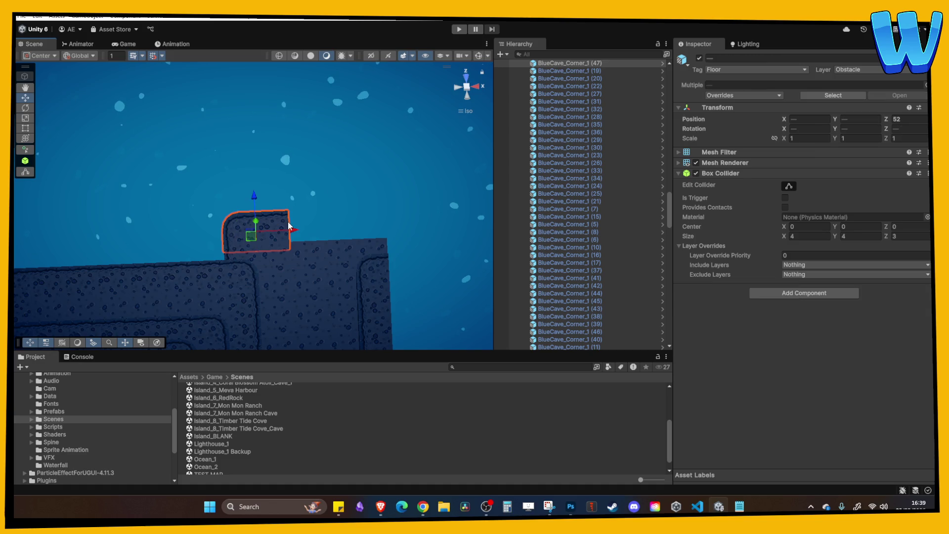
{"action": "key", "text": "Delete"}
Step: Duplicate the BlueCave_Edge (128) piece to start extending the first column
{"action": "scroll", "coordinate": [284, 237], "scroll_direction": "up", "scroll_amount": 3}
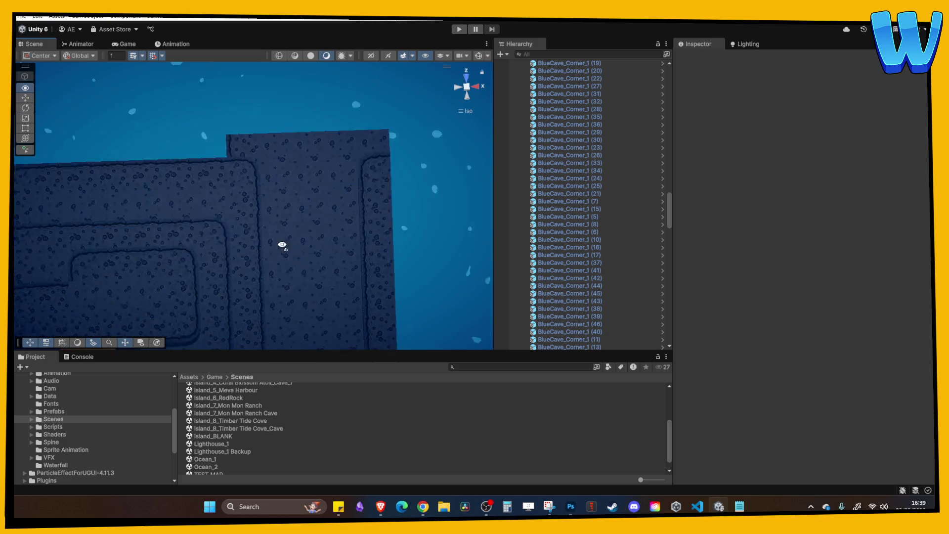
{"action": "left_click", "coordinate": [246, 177]}
{"action": "mouse_move", "coordinate": [307, 170]}
{"action": "left_mouse_down"}
{"action": "mouse_move", "coordinate": [291, 227]}
{"action": "mouse_move", "coordinate": [245, 168]}
{"action": "mouse_move", "coordinate": [255, 202]}
{"action": "mouse_move", "coordinate": [224, 143]}
{"action": "mouse_move", "coordinate": [230, 65]}
{"action": "mouse_move", "coordinate": [230, 74]}
{"action": "left_mouse_up"}
{"action": "key", "text": "w"}
{"action": "key", "text": "ctrl+d"}
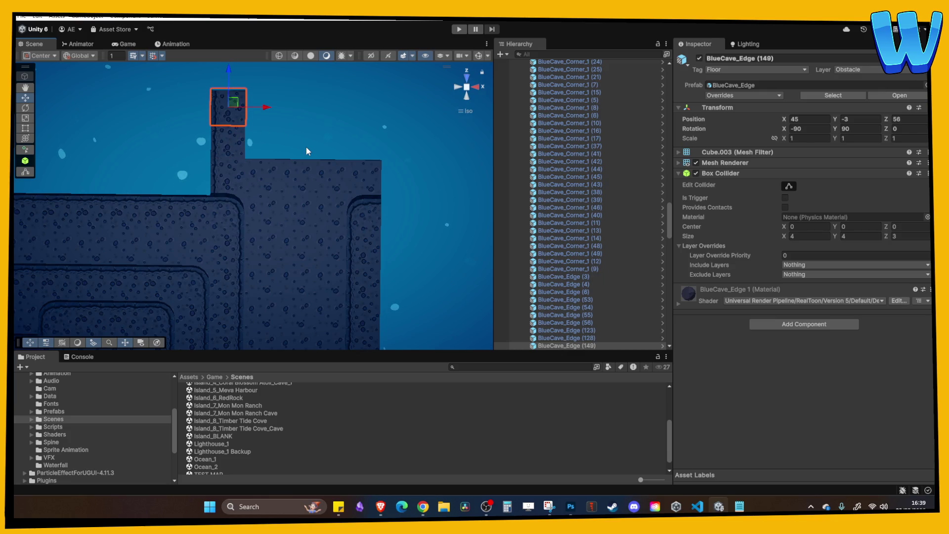
Step: Copy the three column pieces to the right as a second column with Rotation Y 270
{"action": "scroll", "coordinate": [307, 147], "scroll_direction": "down", "scroll_amount": 2}
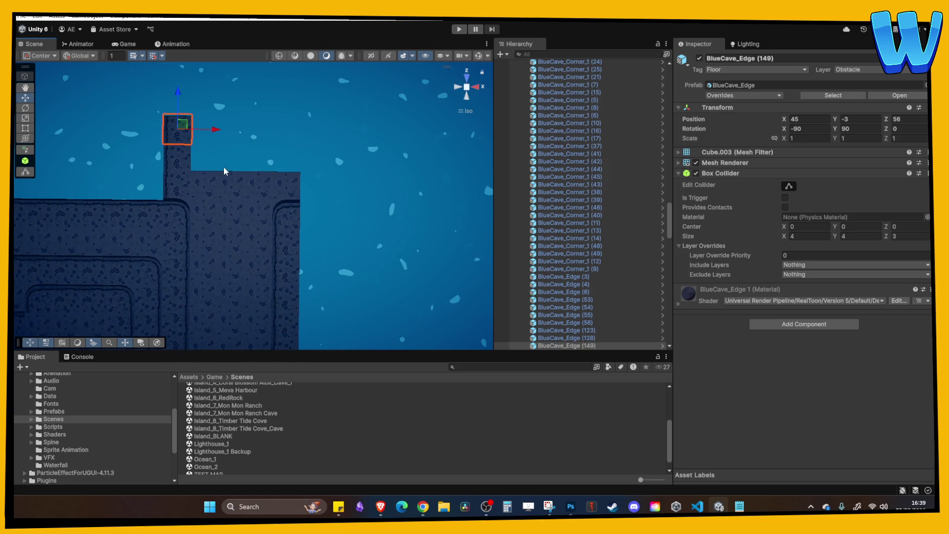
{"action": "left_click", "coordinate": [179, 180], "text": "shift"}
{"action": "left_click", "coordinate": [179, 192], "text": "shift"}
{"action": "key", "text": "ctrl+d"}
{"action": "left_click_drag", "start_coordinate": [212, 159], "coordinate": [349, 158]}
{"action": "double_click", "coordinate": [855, 128]}
{"action": "type", "text": "0"}
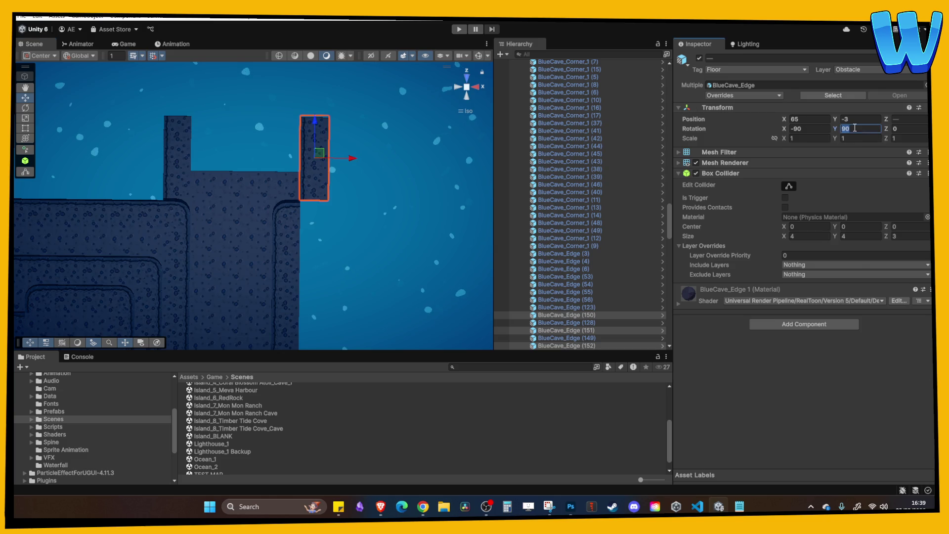
{"action": "type", "text": "270"}
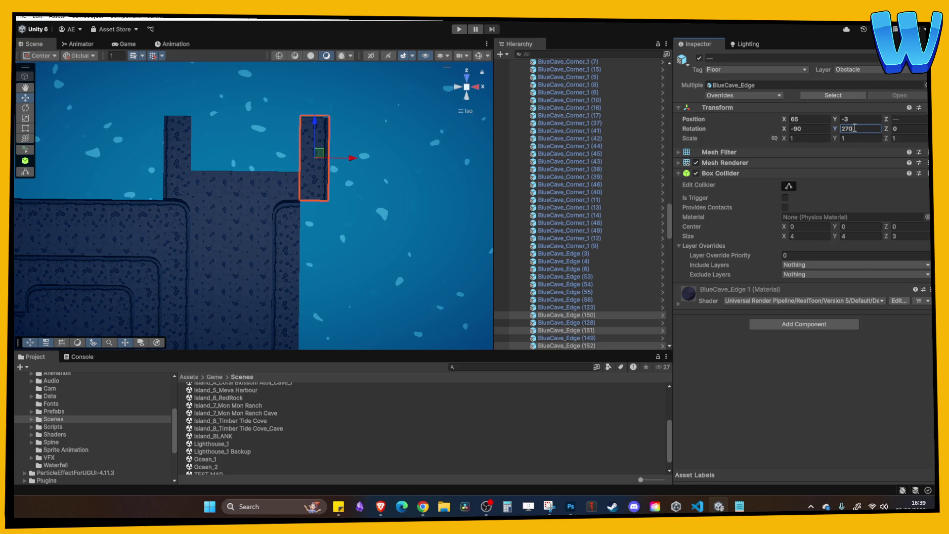
Step: Undo the accidental cave block move and nudge the two copied edge pieces slightly left
{"action": "mouse_move", "coordinate": [366, 94]}
{"action": "left_mouse_down"}
{"action": "mouse_move", "coordinate": [357, 202]}
{"action": "mouse_move", "coordinate": [352, 185]}
{"action": "mouse_move", "coordinate": [313, 174]}
{"action": "left_mouse_up"}
{"action": "key", "text": "w"}
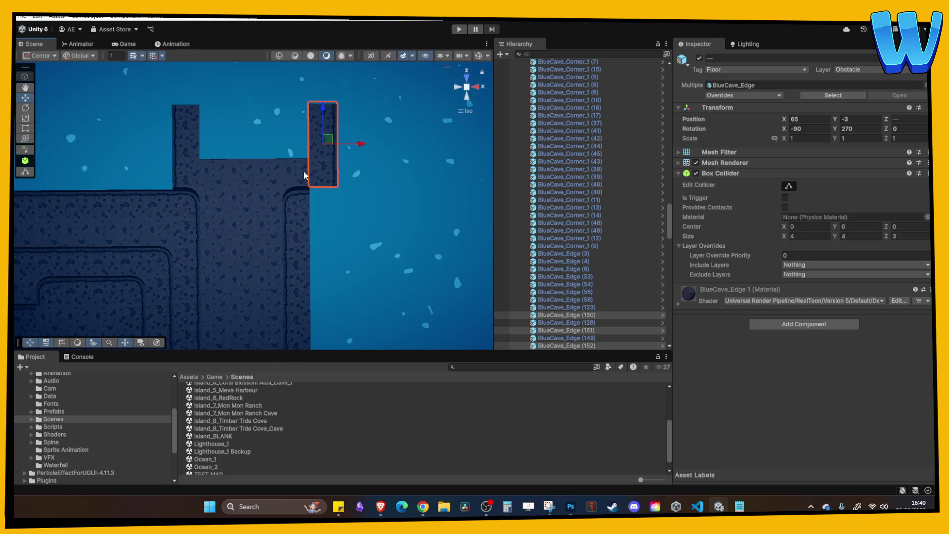
{"action": "left_click", "coordinate": [296, 169]}
{"action": "key", "text": "ctrl+z"}
{"action": "key", "text": "ctrl+z"}
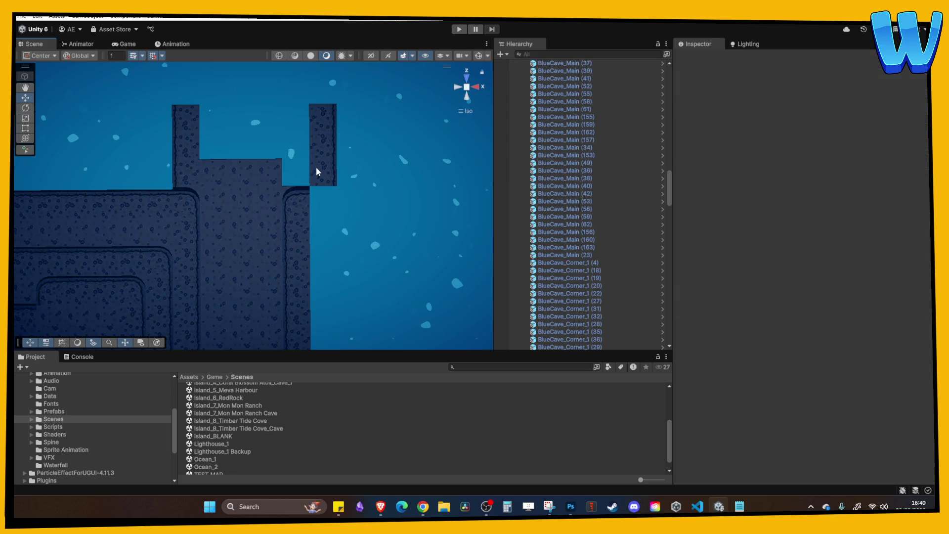
{"action": "left_click", "coordinate": [327, 143]}
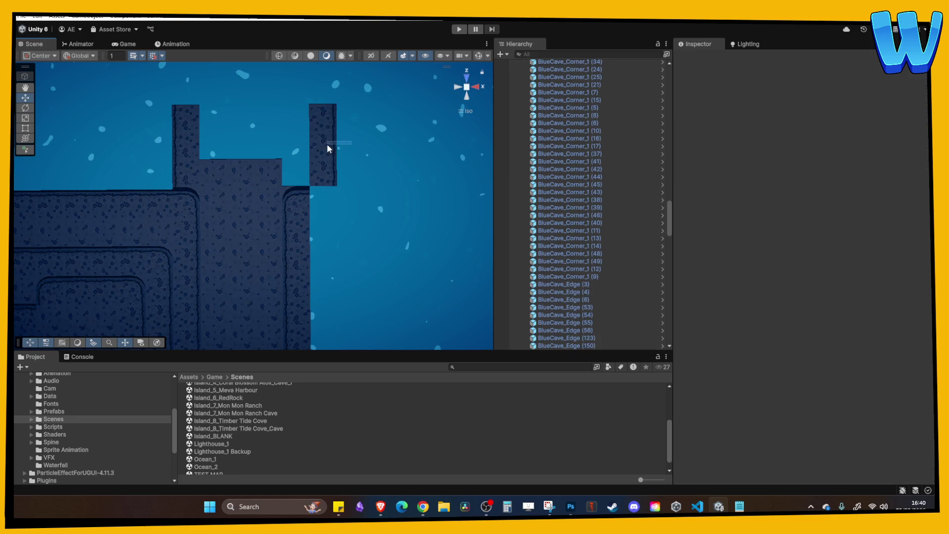
{"action": "key", "text": "ctrl+z"}
{"action": "left_click_drag", "start_coordinate": [349, 146], "coordinate": [331, 150]}
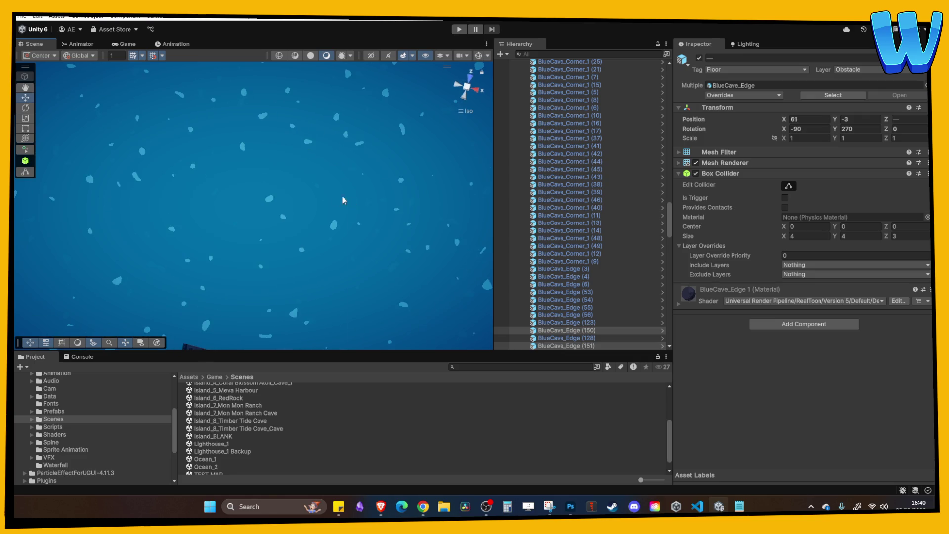
{"action": "right_click", "coordinate": [349, 197]}
{"action": "left_click", "coordinate": [312, 308]}
{"action": "mouse_move", "coordinate": [313, 309]}
{"action": "left_mouse_down"}
{"action": "mouse_move", "coordinate": [254, 197]}
{"action": "mouse_move", "coordinate": [246, 229]}
{"action": "mouse_move", "coordinate": [292, 199]}
{"action": "mouse_move", "coordinate": [295, 150]}
{"action": "left_mouse_up"}
{"action": "key", "text": "w"}
{"action": "scroll", "coordinate": [230, 140], "scroll_direction": "up", "scroll_amount": 3}
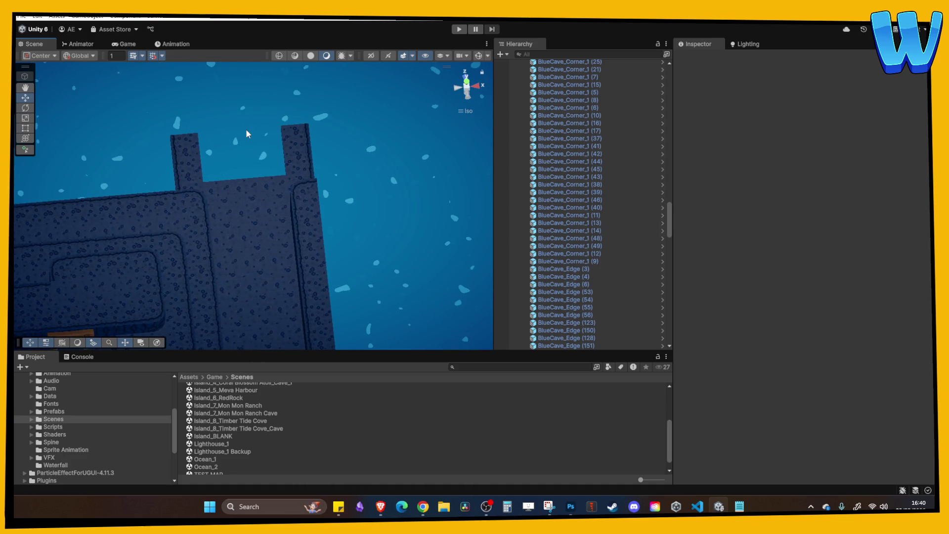
Step: Duplicate two corner blocks and move the copy left above the left column
{"action": "mouse_move", "coordinate": [237, 163]}
{"action": "left_mouse_down"}
{"action": "mouse_move", "coordinate": [267, 267]}
{"action": "mouse_move", "coordinate": [252, 227]}
{"action": "mouse_move", "coordinate": [259, 233]}
{"action": "left_mouse_up"}
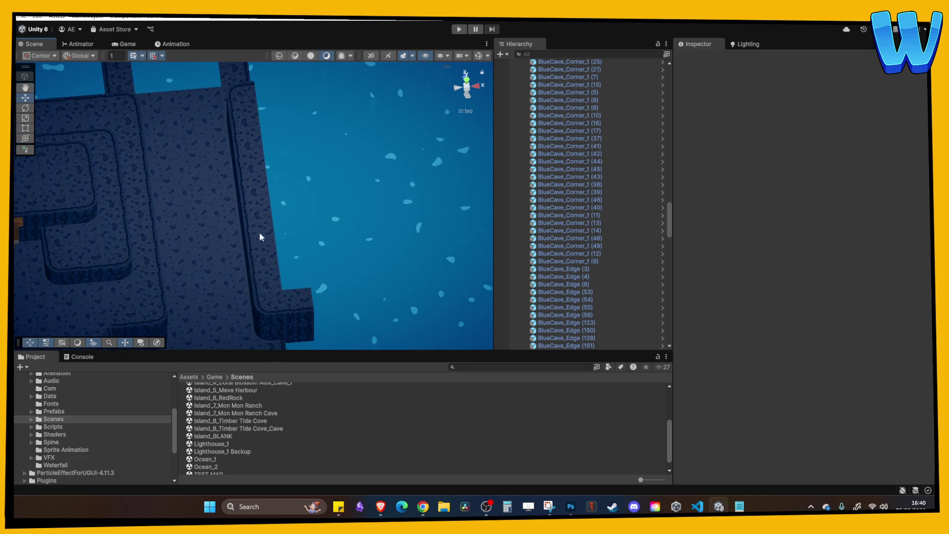
{"action": "left_click_drag", "start_coordinate": [274, 337], "coordinate": [234, 67]}
{"action": "key", "text": "ctrl+d"}
{"action": "key", "text": "f"}
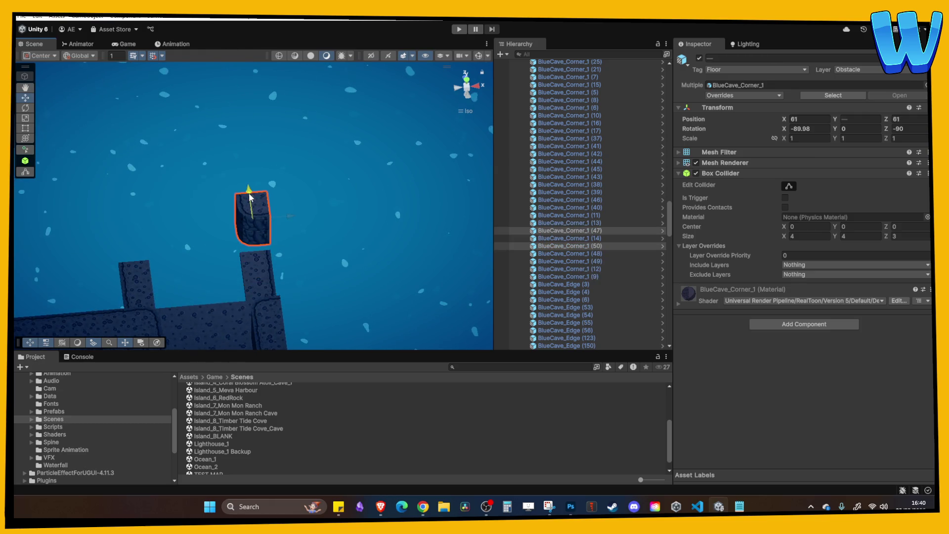
{"action": "mouse_move", "coordinate": [291, 225]}
{"action": "left_mouse_down"}
{"action": "mouse_move", "coordinate": [140, 239]}
{"action": "mouse_move", "coordinate": [148, 245]}
{"action": "left_mouse_up"}
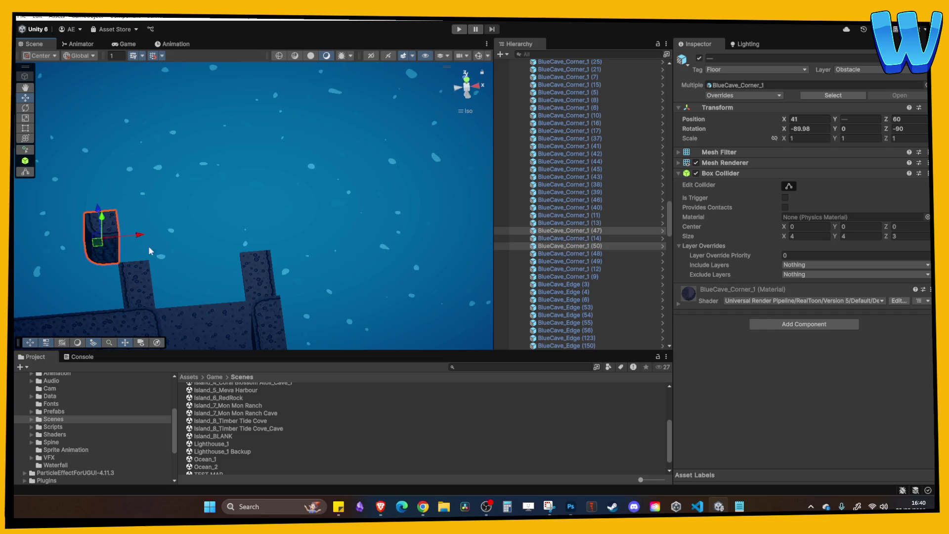
{"action": "key", "text": "f"}
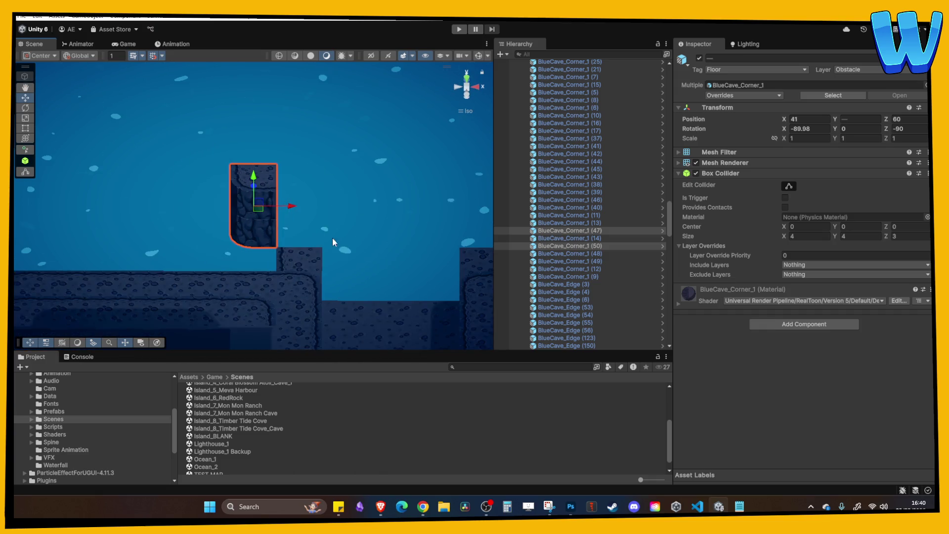
Step: Copy BlueCave_Edge (149) up a level with Rotation Y 0 and duplicate it to extend the row
{"action": "left_click", "coordinate": [242, 234]}
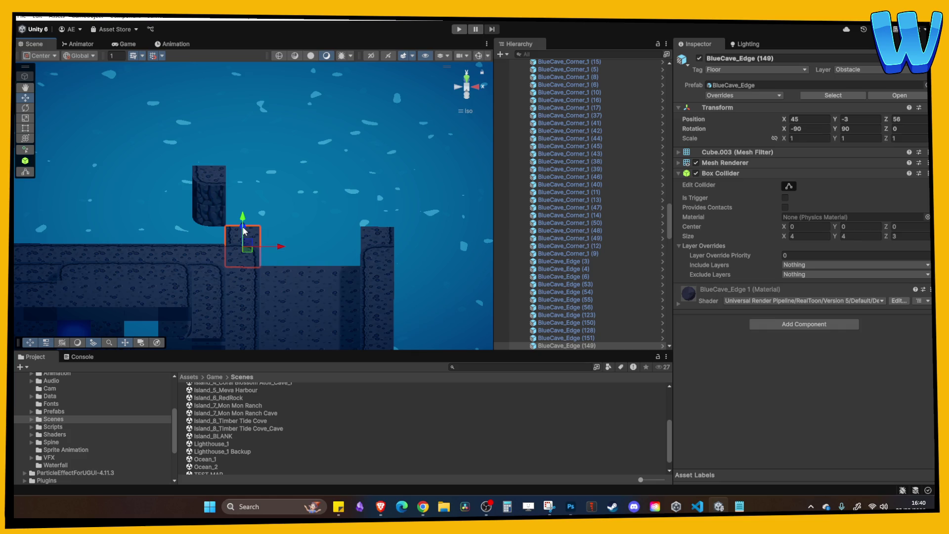
{"action": "key", "text": "ctrl+d"}
{"action": "mouse_move", "coordinate": [242, 231]}
{"action": "left_mouse_down"}
{"action": "mouse_move", "coordinate": [242, 207]}
{"action": "mouse_move", "coordinate": [283, 204]}
{"action": "mouse_move", "coordinate": [237, 215]}
{"action": "mouse_move", "coordinate": [219, 205]}
{"action": "left_mouse_up"}
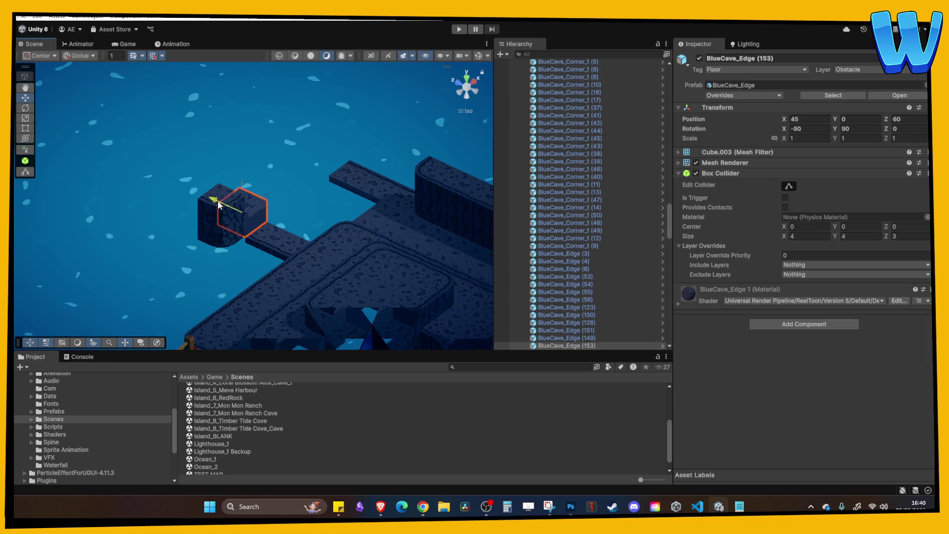
{"action": "left_click", "coordinate": [864, 130]}
{"action": "type", "text": "0"}
{"action": "key", "text": "Return"}
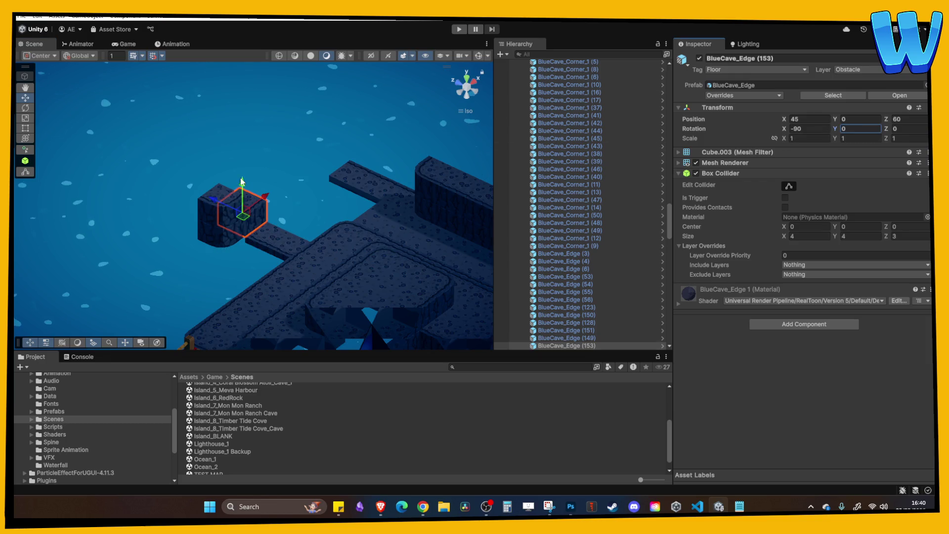
{"action": "mouse_move", "coordinate": [277, 213]}
{"action": "left_mouse_down"}
{"action": "mouse_move", "coordinate": [230, 210]}
{"action": "mouse_move", "coordinate": [351, 209]}
{"action": "left_mouse_up"}
{"action": "key", "text": "ctrl+d"}
{"action": "key", "text": "ctrl+d"}
{"action": "key", "text": "ctrl+d"}
{"action": "left_click", "coordinate": [147, 225]}
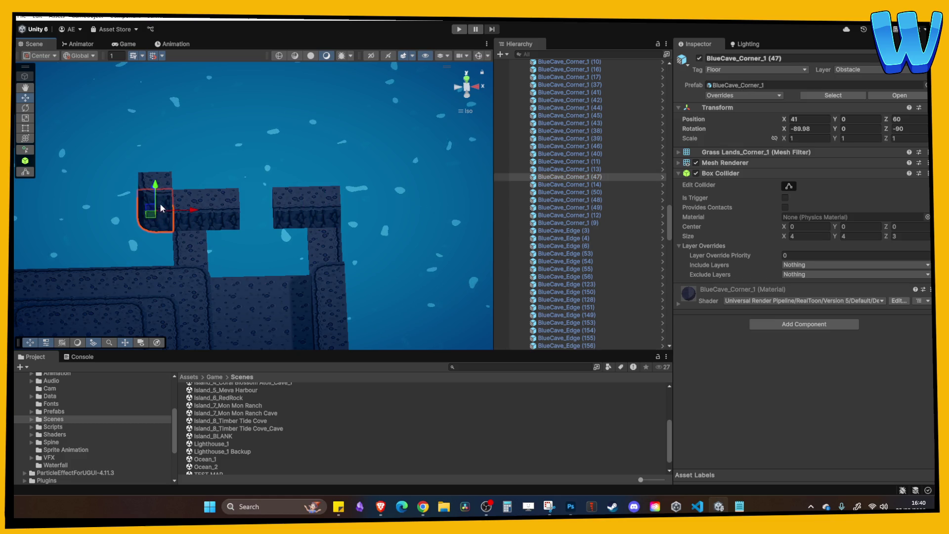
Step: Copy the corner pieces to the wall's right end at X 65 with Rotation Y 270
{"action": "left_click", "coordinate": [160, 203], "text": "shift"}
{"action": "key", "text": "ctrl+d"}
{"action": "left_click_drag", "start_coordinate": [179, 203], "coordinate": [399, 198]}
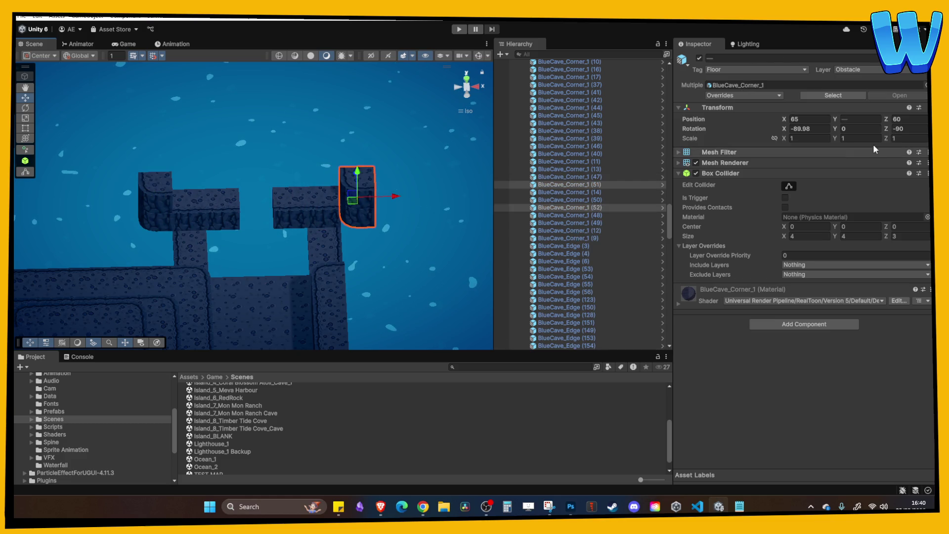
{"action": "left_click", "coordinate": [861, 129]}
{"action": "type", "text": "9"}
{"action": "key", "text": "BackSpace"}
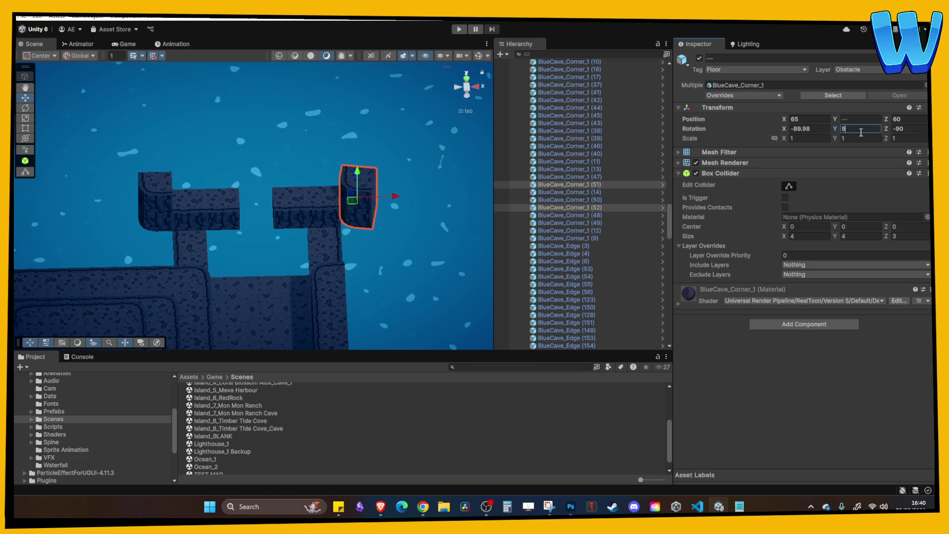
{"action": "type", "text": "70"}
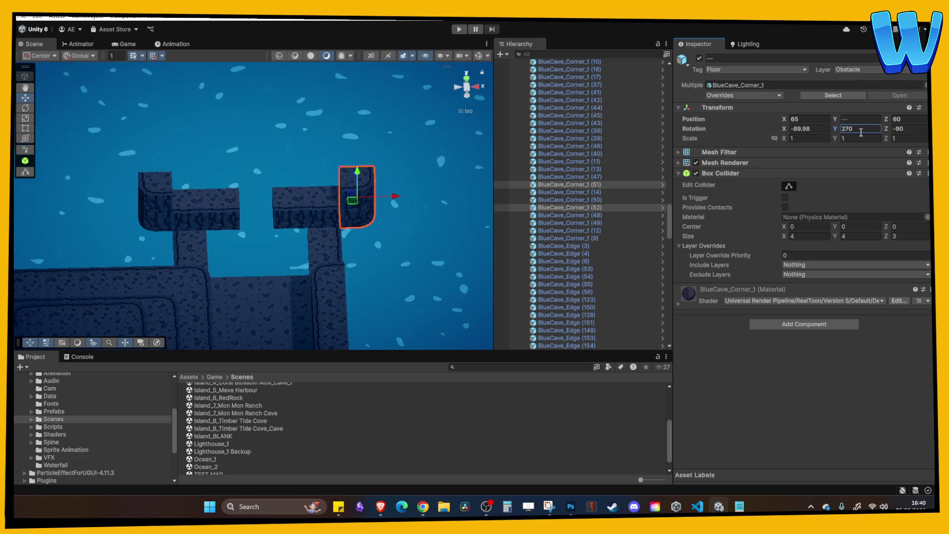
{"action": "left_click_drag", "start_coordinate": [376, 277], "coordinate": [317, 205]}
Step: Duplicate the two edge blocks and raise the copies onto the wall top at Y 3
{"action": "left_click", "coordinate": [317, 206]}
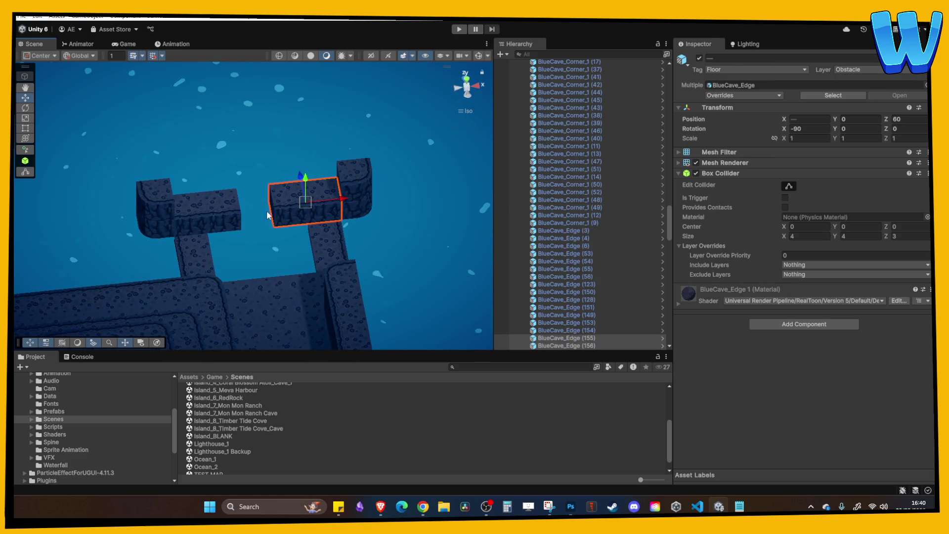
{"action": "left_click", "coordinate": [208, 214], "text": "shift"}
{"action": "key", "text": "ctrl+d"}
{"action": "left_click_drag", "start_coordinate": [256, 190], "coordinate": [258, 172]}
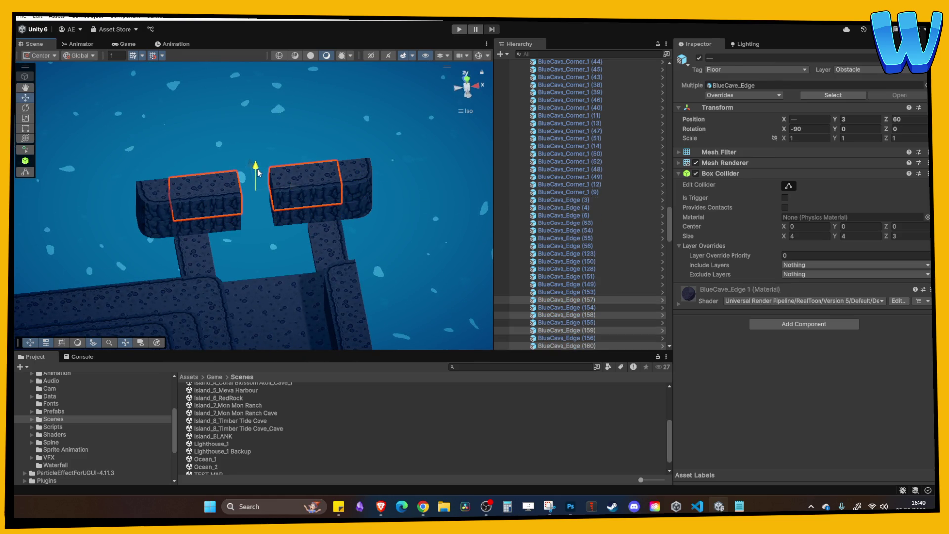
{"action": "left_click", "coordinate": [222, 191]}
{"action": "left_click", "coordinate": [267, 190]}
{"action": "key", "text": "ctrl+z"}
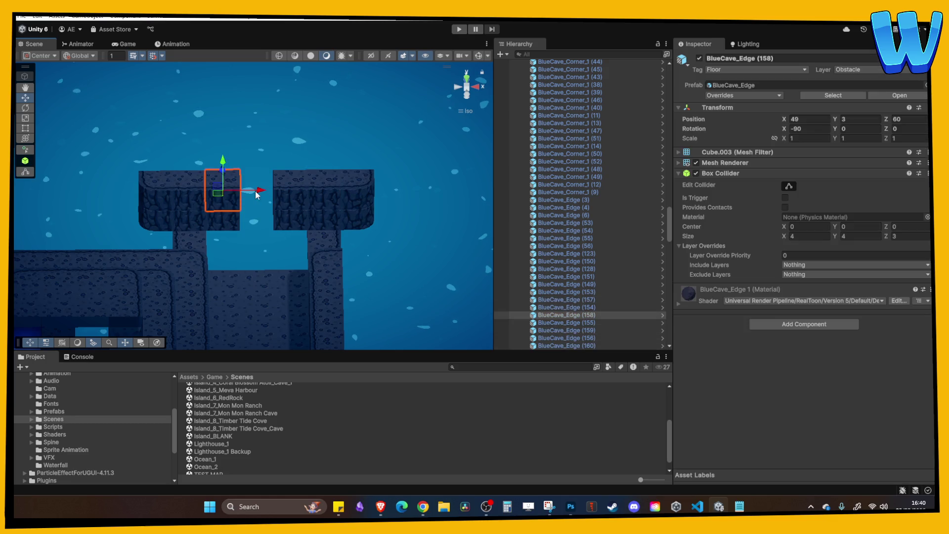
Step: Fill the gap with an edge copy at Scale Z 0.5, raised to Y 3.75
{"action": "key", "text": "ctrl+d"}
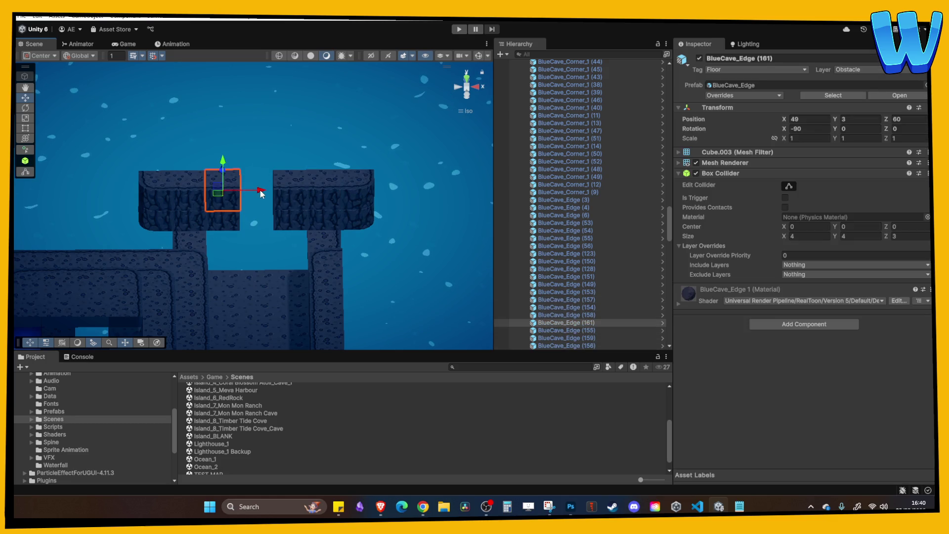
{"action": "left_click_drag", "start_coordinate": [261, 192], "coordinate": [294, 195]}
{"action": "key", "text": "ctrl+z"}
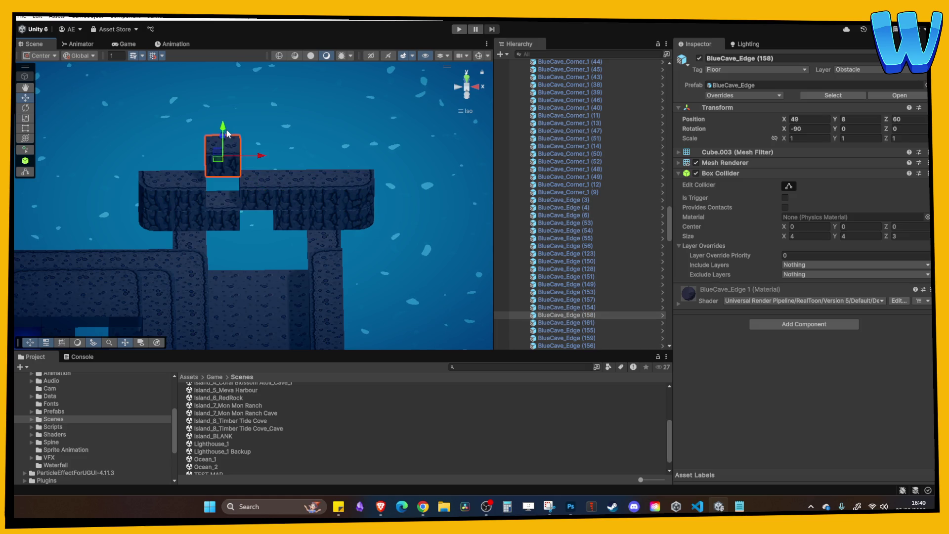
{"action": "key", "text": "ctrl+y"}
{"action": "type", "text": "0.5"}
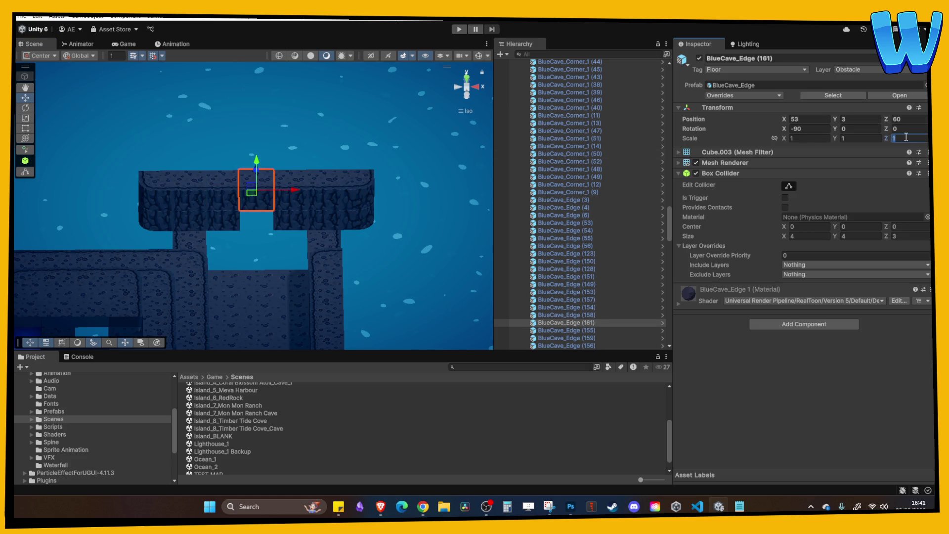
{"action": "key", "text": "Return"}
{"action": "scroll", "coordinate": [398, 187], "scroll_direction": "up", "scroll_amount": 2}
{"action": "scroll", "coordinate": [399, 187], "scroll_direction": "up", "scroll_amount": 3}
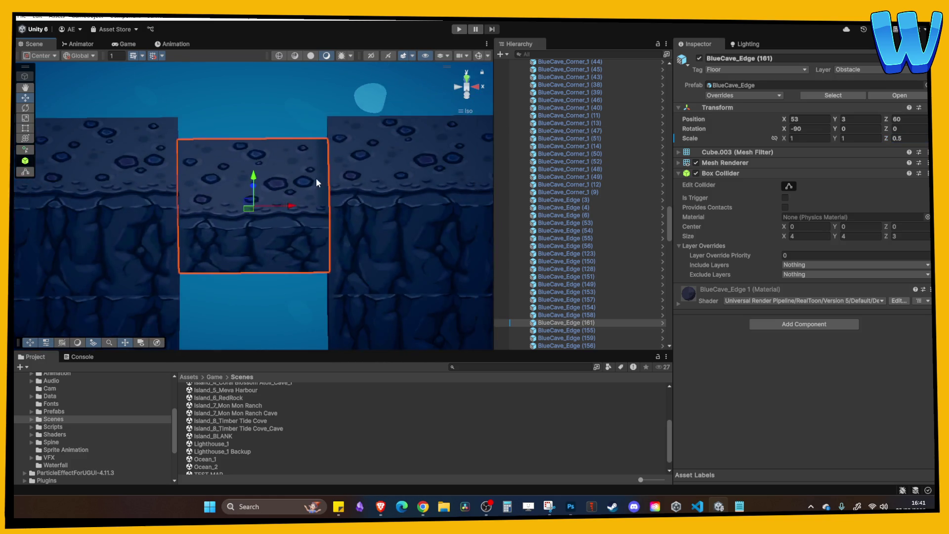
{"action": "mouse_move", "coordinate": [192, 208]}
{"action": "left_mouse_down"}
{"action": "mouse_move", "coordinate": [187, 182]}
{"action": "mouse_move", "coordinate": [251, 295]}
{"action": "mouse_move", "coordinate": [233, 319]}
{"action": "left_mouse_up"}
{"action": "scroll", "coordinate": [224, 201], "scroll_direction": "down", "scroll_amount": 3}
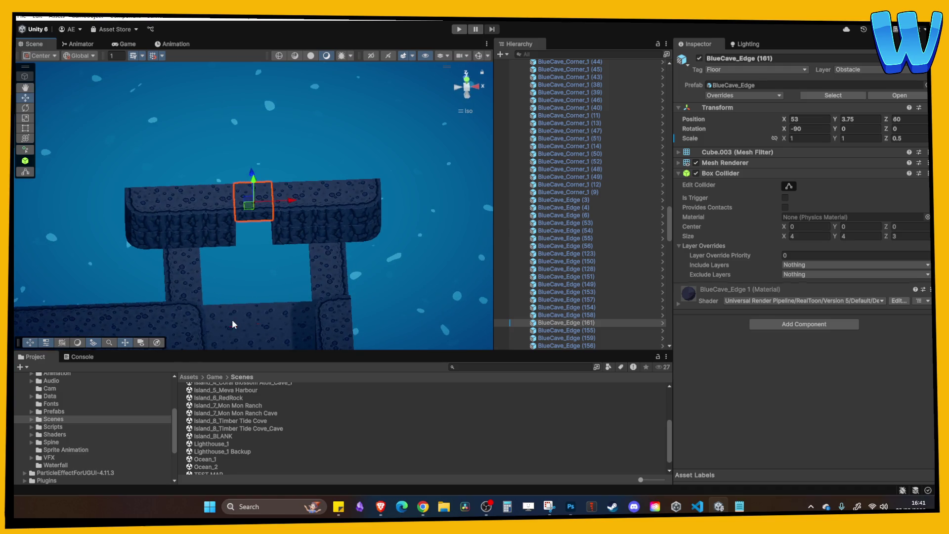
{"action": "left_click", "coordinate": [297, 319]}
{"action": "left_click_drag", "start_coordinate": [297, 355], "coordinate": [303, 229]}
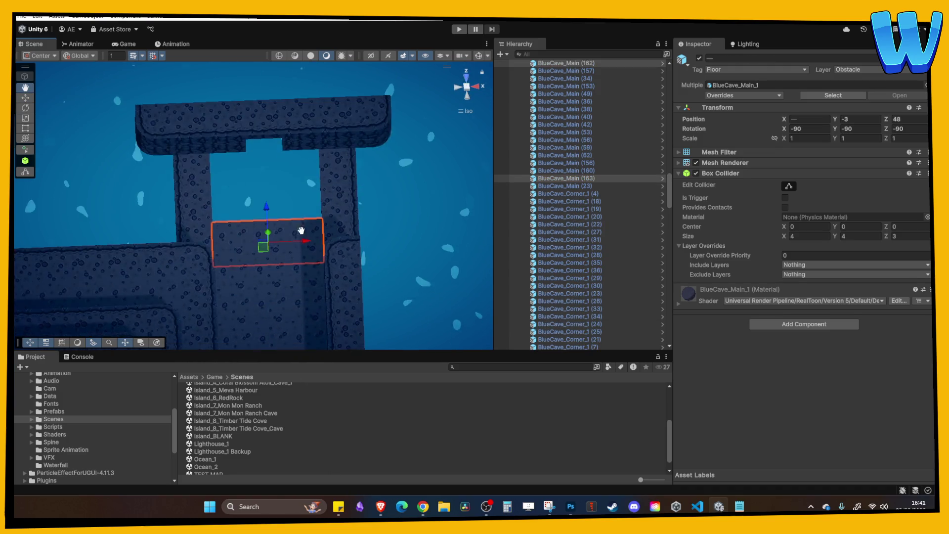
Step: Duplicate the BlueCave_Main floor pieces into the wall opening and push edge (162) out to Z 64
{"action": "left_click", "coordinate": [257, 278], "text": "ctrl"}
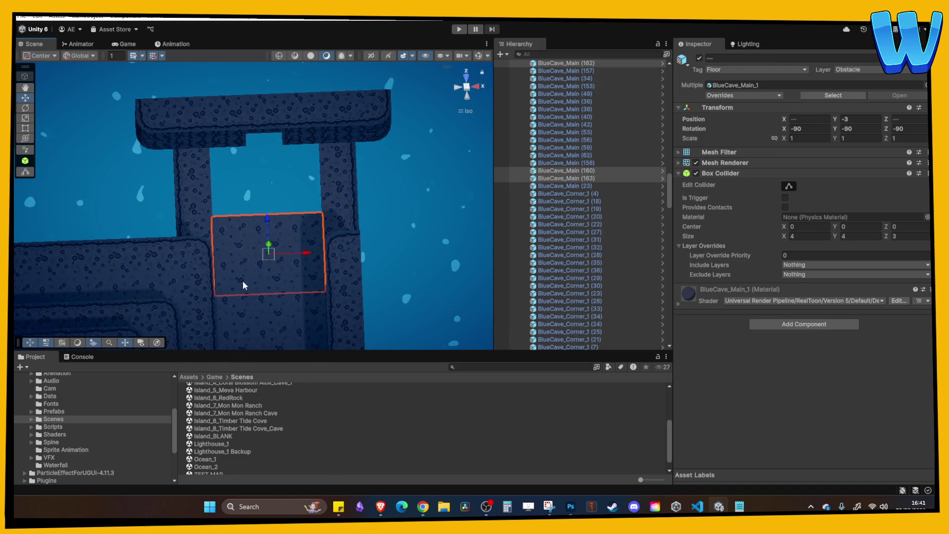
{"action": "left_click", "coordinate": [271, 310], "text": "ctrl"}
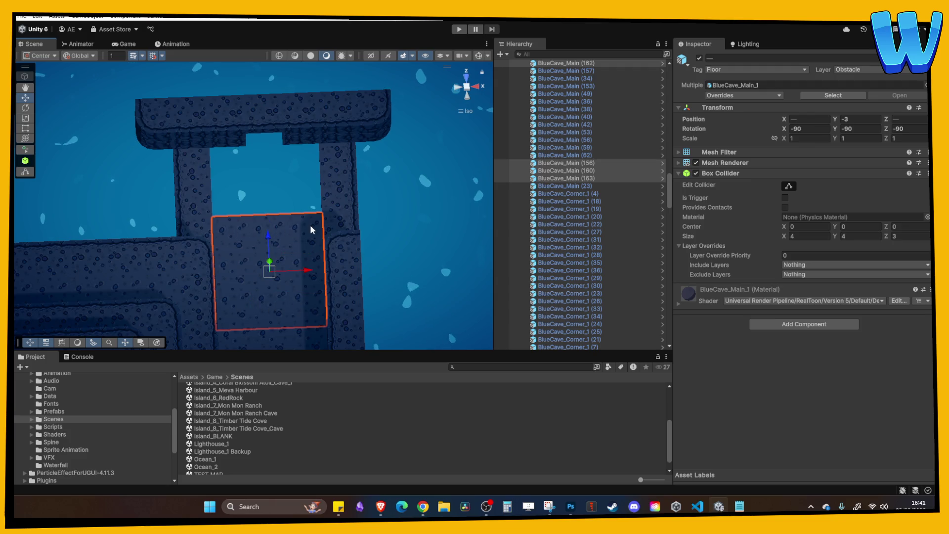
{"action": "left_click", "coordinate": [243, 227], "text": "ctrl"}
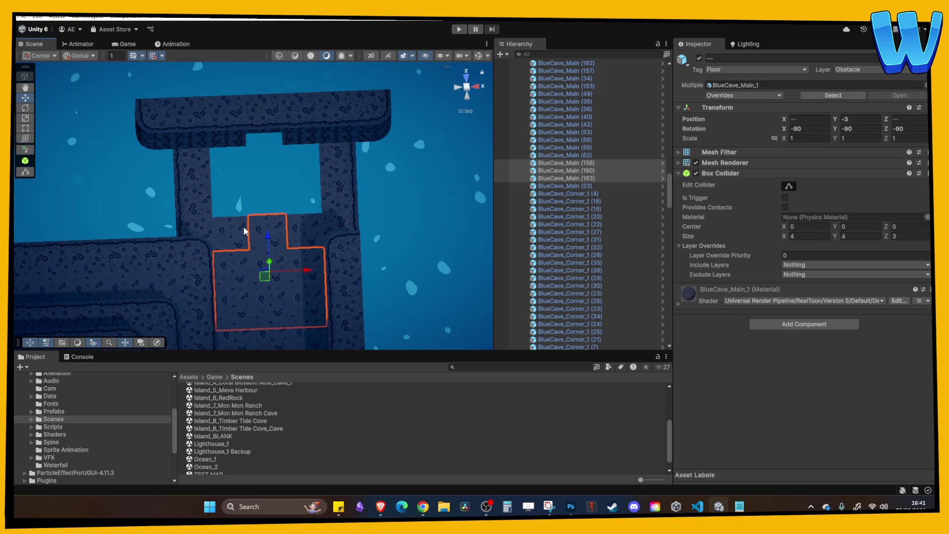
{"action": "key", "text": "ctrl+d"}
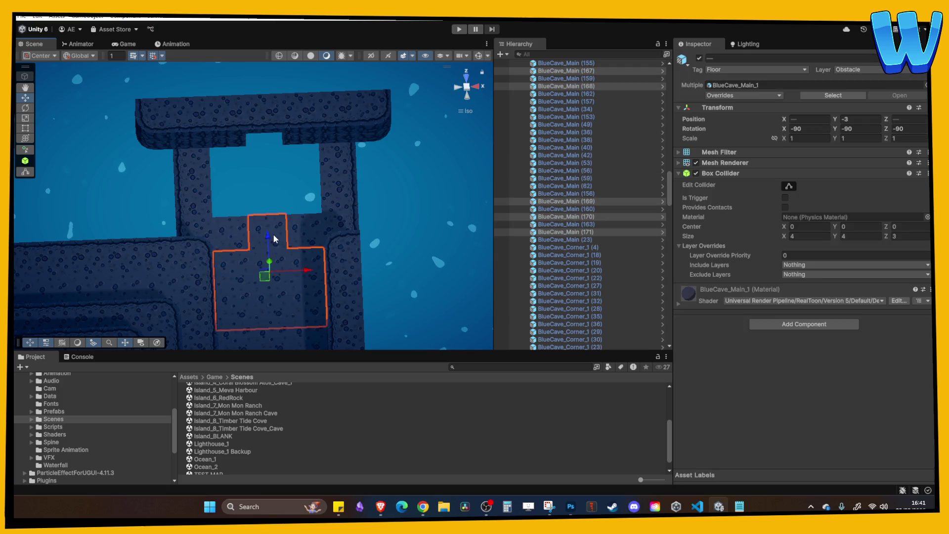
{"action": "mouse_move", "coordinate": [273, 233]}
{"action": "left_mouse_down"}
{"action": "mouse_move", "coordinate": [273, 155]}
{"action": "mouse_move", "coordinate": [314, 176]}
{"action": "left_mouse_up"}
{"action": "left_click", "coordinate": [327, 155]}
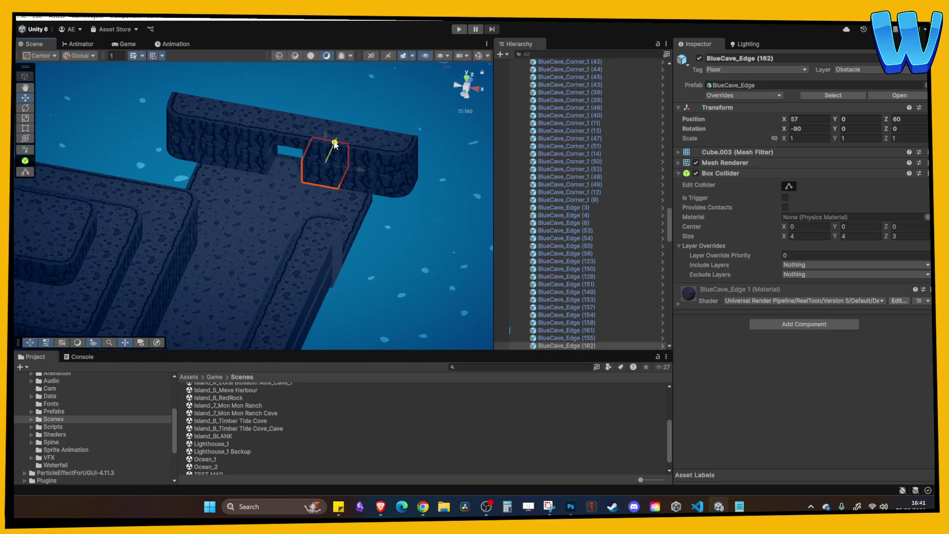
{"action": "mouse_move", "coordinate": [335, 144]}
{"action": "left_mouse_down"}
{"action": "mouse_move", "coordinate": [346, 123]}
{"action": "mouse_move", "coordinate": [356, 147]}
{"action": "mouse_move", "coordinate": [336, 147]}
{"action": "mouse_move", "coordinate": [348, 126]}
{"action": "mouse_move", "coordinate": [318, 96]}
{"action": "mouse_move", "coordinate": [323, 186]}
{"action": "mouse_move", "coordinate": [282, 249]}
{"action": "mouse_move", "coordinate": [312, 208]}
{"action": "mouse_move", "coordinate": [172, 262]}
{"action": "mouse_move", "coordinate": [352, 215]}
{"action": "left_mouse_up"}
Step: Duplicate corners BlueCave_Corner_1 (47) and (51) and drop the copies to Position Y -3
{"action": "left_click", "coordinate": [172, 262]}
{"action": "left_click", "coordinate": [357, 210], "text": "shift"}
{"action": "key", "text": "f"}
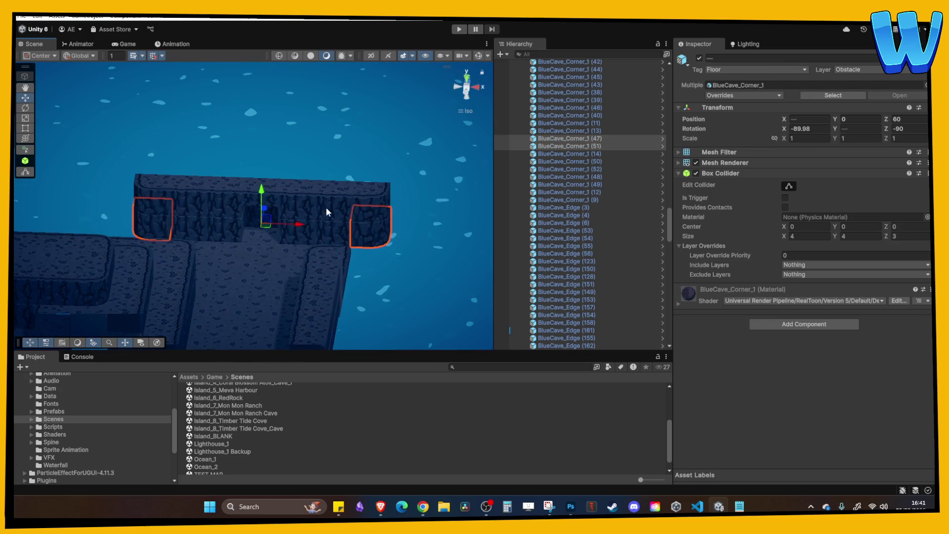
{"action": "key", "text": "ctrl+d"}
{"action": "mouse_move", "coordinate": [262, 195]}
{"action": "left_mouse_down"}
{"action": "mouse_move", "coordinate": [262, 219]}
{"action": "mouse_move", "coordinate": [223, 224]}
{"action": "mouse_move", "coordinate": [308, 234]}
{"action": "mouse_move", "coordinate": [259, 259]}
{"action": "mouse_move", "coordinate": [293, 189]}
{"action": "mouse_move", "coordinate": [241, 212]}
{"action": "mouse_move", "coordinate": [252, 224]}
{"action": "left_mouse_up"}
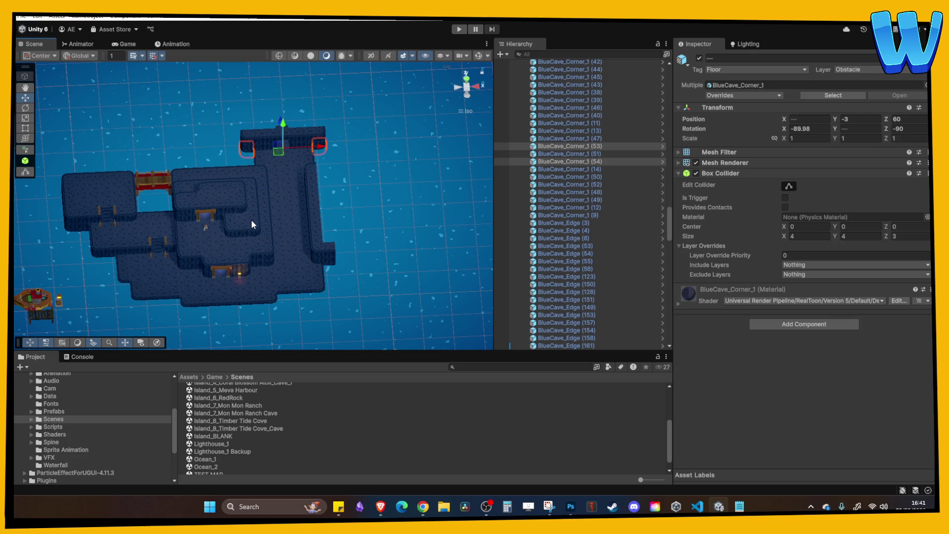
{"action": "mouse_move", "coordinate": [291, 167]}
{"action": "left_mouse_down"}
{"action": "mouse_move", "coordinate": [232, 211]}
{"action": "mouse_move", "coordinate": [264, 245]}
{"action": "mouse_move", "coordinate": [212, 257]}
{"action": "mouse_move", "coordinate": [218, 242]}
{"action": "mouse_move", "coordinate": [282, 230]}
{"action": "mouse_move", "coordinate": [262, 257]}
{"action": "mouse_move", "coordinate": [254, 236]}
{"action": "left_mouse_up"}
Step: Raise the corridor-side edge blocks to height 3 and slide them along the corridor
{"action": "left_click", "coordinate": [262, 257]}
{"action": "left_click", "coordinate": [246, 247]}
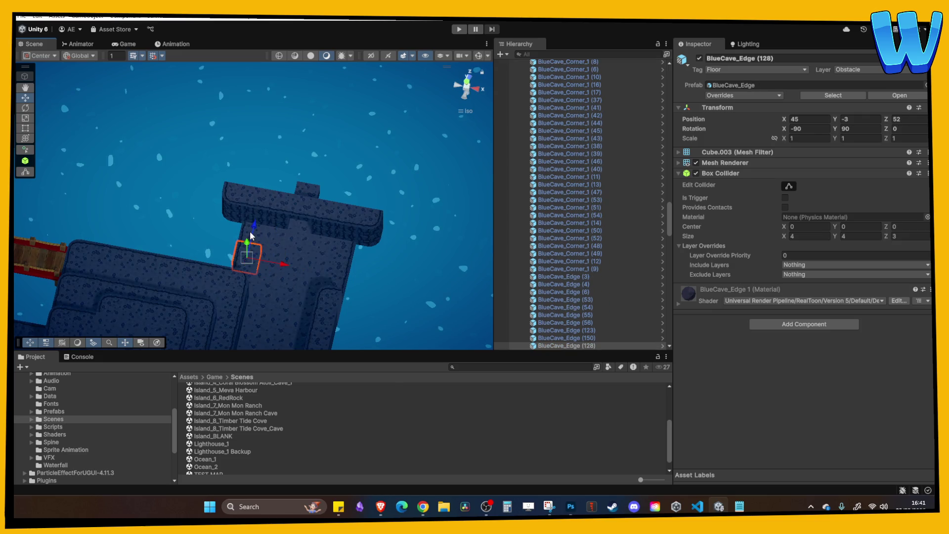
{"action": "left_click", "coordinate": [251, 230], "text": "shift"}
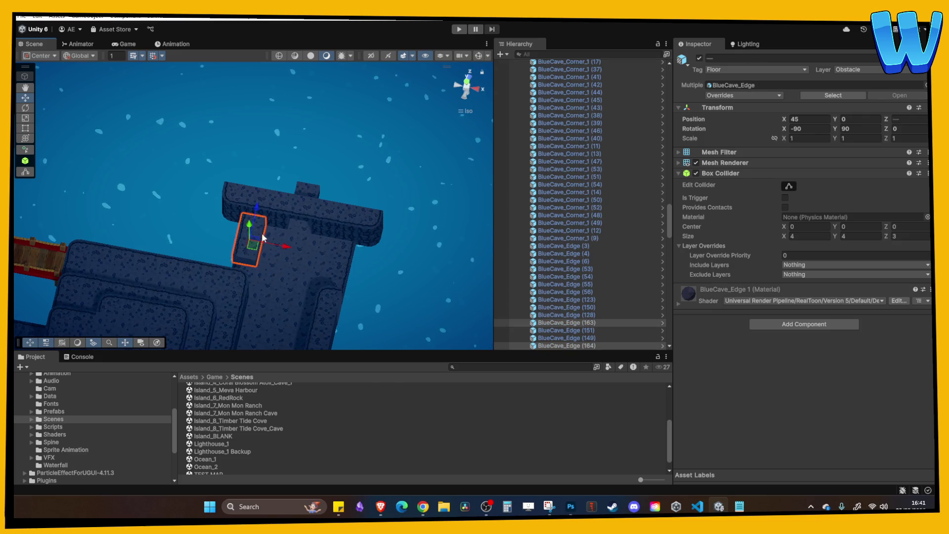
{"action": "mouse_move", "coordinate": [262, 233]}
{"action": "left_mouse_down"}
{"action": "mouse_move", "coordinate": [262, 213]}
{"action": "mouse_move", "coordinate": [325, 209]}
{"action": "left_mouse_up"}
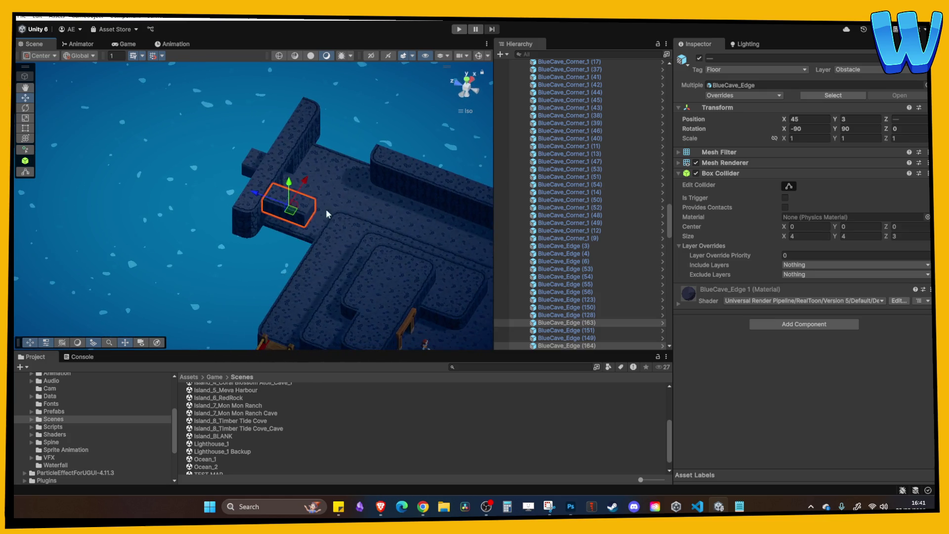
{"action": "mouse_move", "coordinate": [252, 194]}
{"action": "left_mouse_down"}
{"action": "mouse_move", "coordinate": [210, 169]}
{"action": "mouse_move", "coordinate": [233, 196]}
{"action": "mouse_move", "coordinate": [198, 244]}
{"action": "left_mouse_up"}
Step: Copy the edge blocks to the corridor's far side at X 65 with Rotation Y 270, adding more copies
{"action": "key", "text": "ctrl+d"}
{"action": "left_click_drag", "start_coordinate": [192, 192], "coordinate": [335, 206]}
{"action": "left_click", "coordinate": [858, 129]}
{"action": "type", "text": "2"}
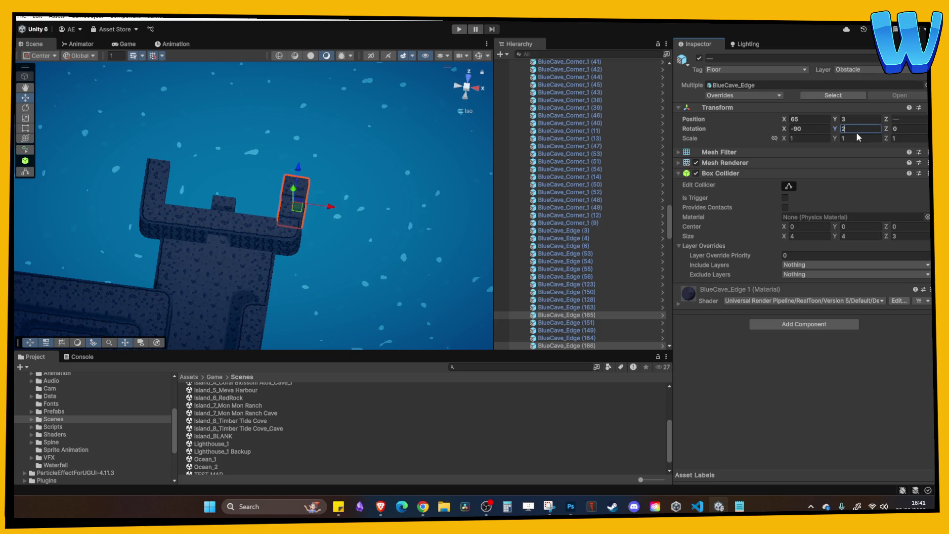
{"action": "type", "text": "70"}
{"action": "key", "text": "Return"}
{"action": "mouse_move", "coordinate": [266, 186]}
{"action": "left_mouse_down"}
{"action": "mouse_move", "coordinate": [257, 257]}
{"action": "mouse_move", "coordinate": [284, 227]}
{"action": "mouse_move", "coordinate": [271, 200]}
{"action": "mouse_move", "coordinate": [271, 221]}
{"action": "left_mouse_up"}
{"action": "key", "text": "ctrl+d"}
{"action": "key", "text": "ctrl+d"}
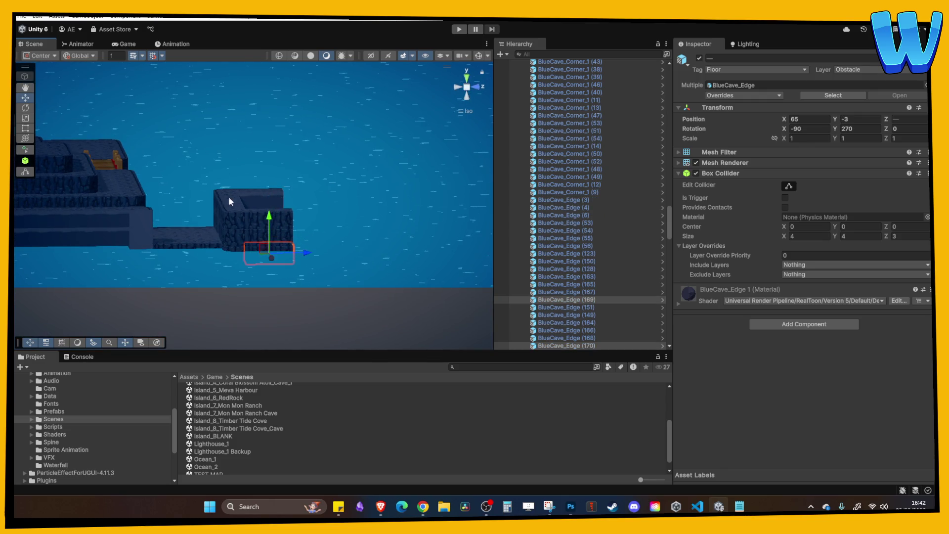
{"action": "mouse_move", "coordinate": [228, 197]}
{"action": "left_mouse_down"}
{"action": "mouse_move", "coordinate": [211, 247]}
{"action": "mouse_move", "coordinate": [199, 233]}
{"action": "mouse_move", "coordinate": [200, 252]}
{"action": "left_mouse_up"}
{"action": "left_click", "coordinate": [212, 247]}
{"action": "key", "text": "ctrl+d"}
{"action": "key", "text": "ctrl+d"}
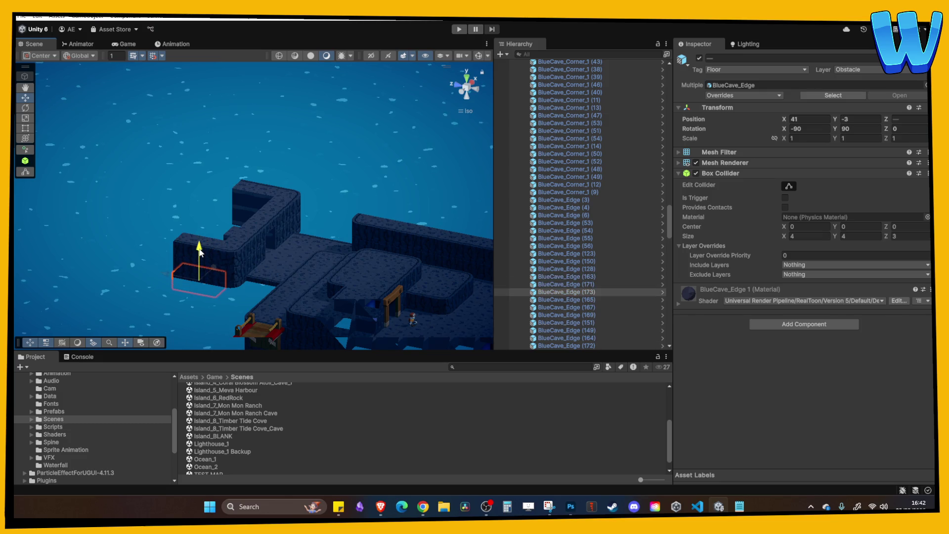
Step: Place a corner copy out at Z 72 with Rotation Y 90, then duplicate it
{"action": "left_click", "coordinate": [267, 272]}
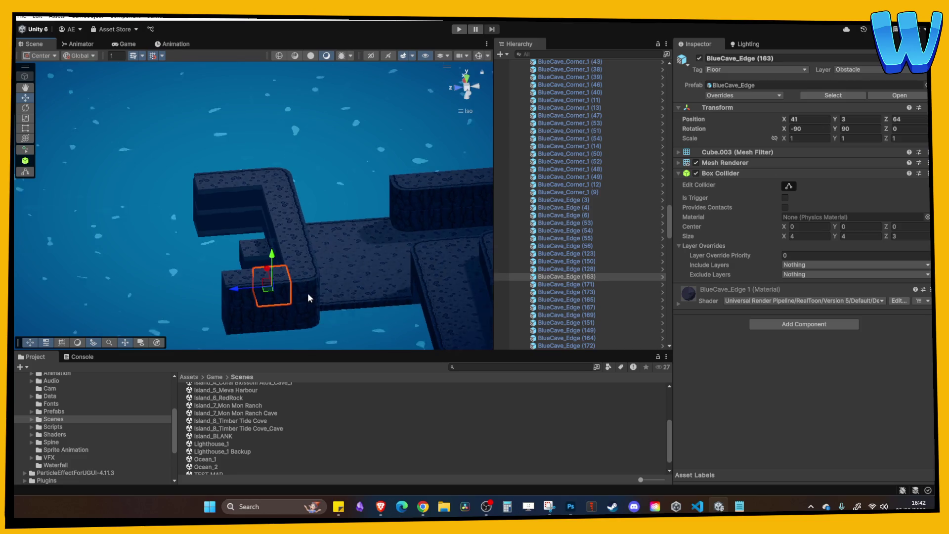
{"action": "left_click", "coordinate": [307, 297]}
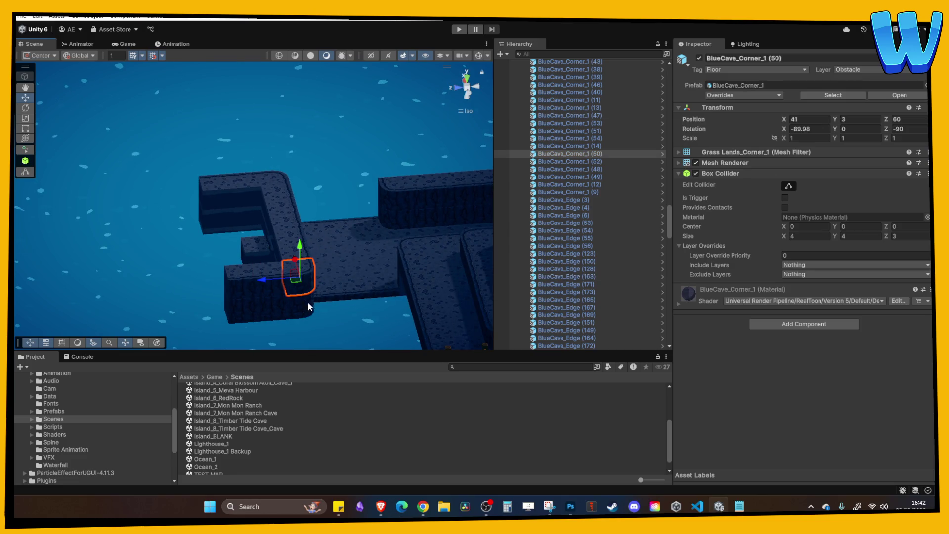
{"action": "key", "text": "ctrl+d"}
{"action": "left_click_drag", "start_coordinate": [273, 281], "coordinate": [175, 286]}
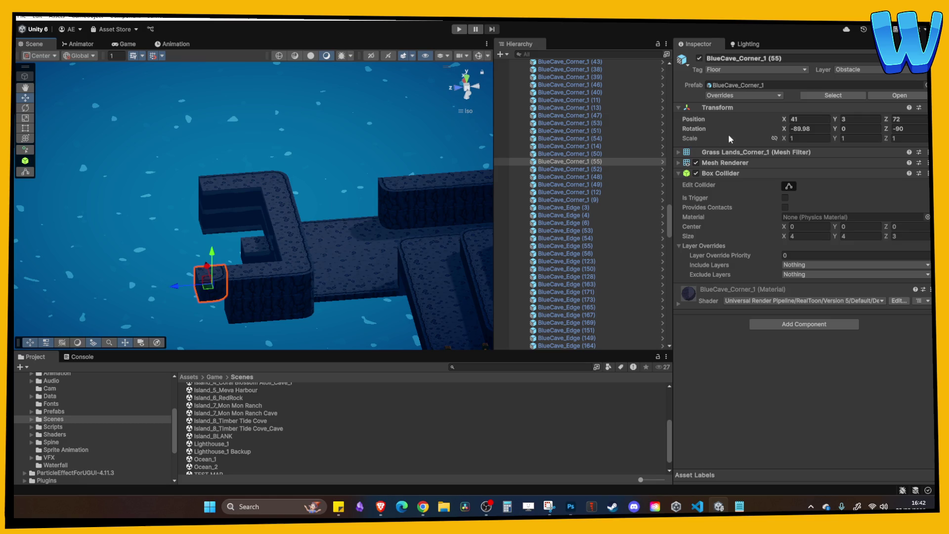
{"action": "left_click", "coordinate": [858, 130]}
{"action": "type", "text": "90"}
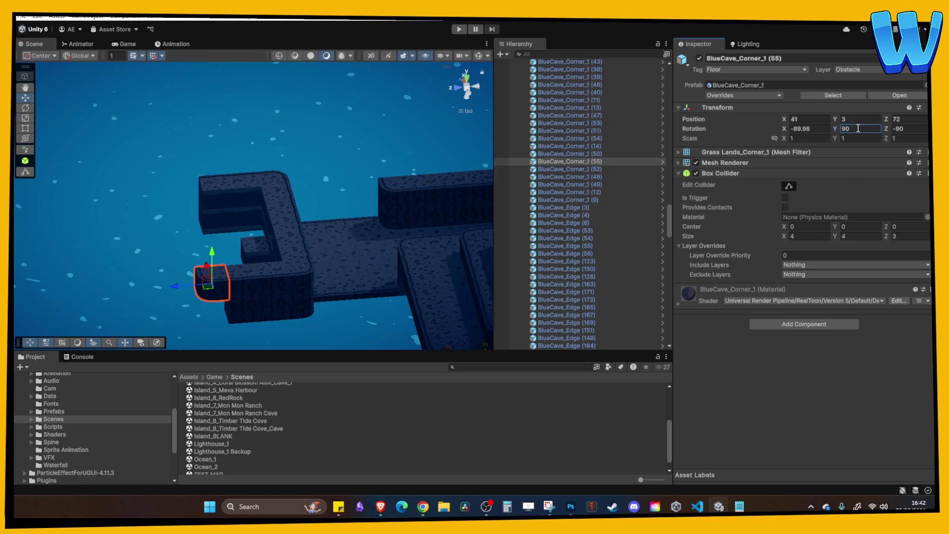
{"action": "key", "text": "Return"}
{"action": "mouse_move", "coordinate": [277, 232]}
{"action": "left_mouse_down"}
{"action": "mouse_move", "coordinate": [244, 219]}
{"action": "mouse_move", "coordinate": [212, 228]}
{"action": "left_mouse_up"}
{"action": "key", "text": "ctrl+d"}
{"action": "key", "text": "ctrl+d"}
Step: Copy the rotated corners along X to 65 and set their Rotation Y to 270
{"action": "left_click_drag", "start_coordinate": [212, 248], "coordinate": [145, 283]}
{"action": "left_click", "coordinate": [146, 243], "text": "shift"}
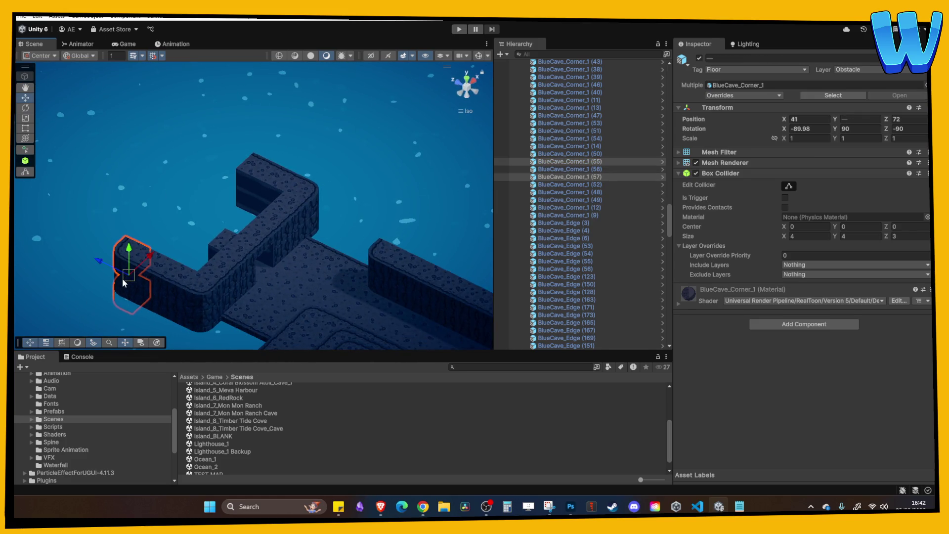
{"action": "key", "text": "ctrl+d"}
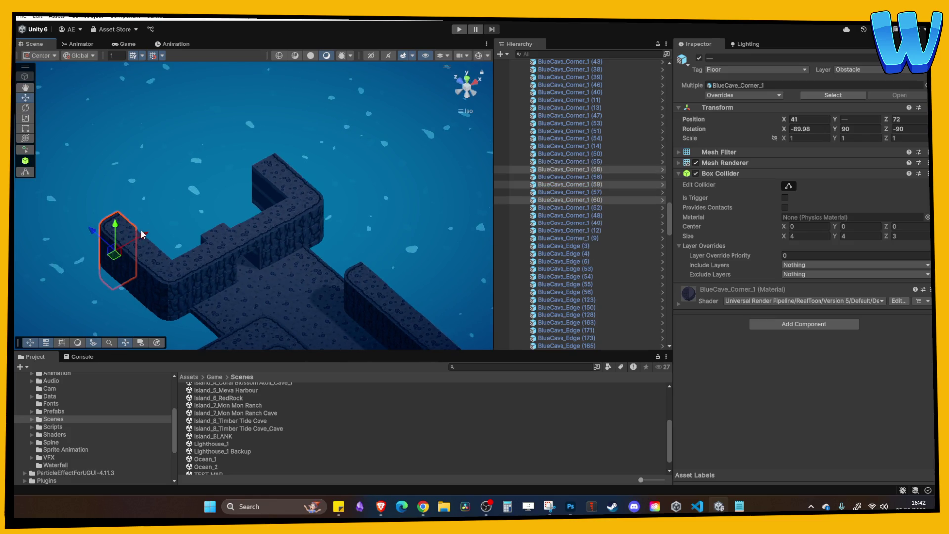
{"action": "left_click_drag", "start_coordinate": [141, 230], "coordinate": [293, 177]}
{"action": "key", "text": "f"}
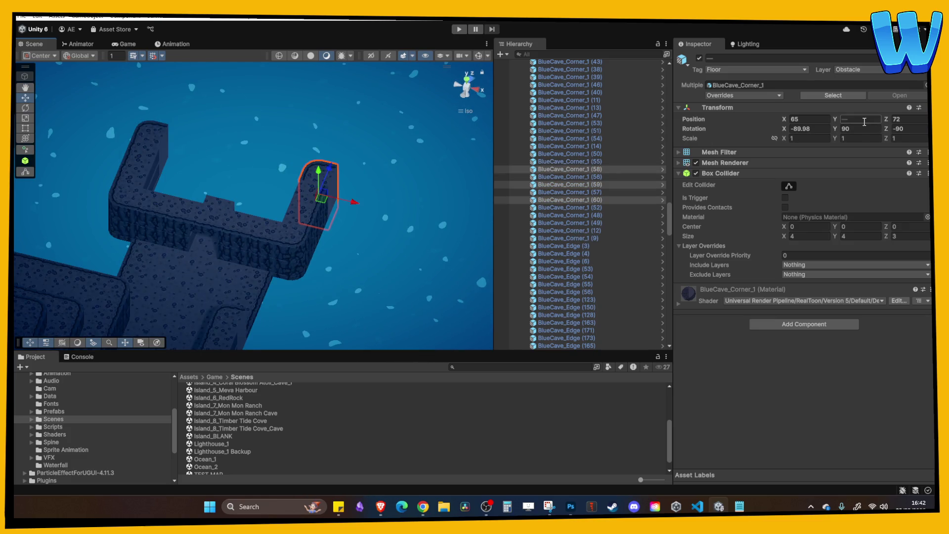
{"action": "left_click", "coordinate": [861, 127]}
{"action": "type", "text": "270"}
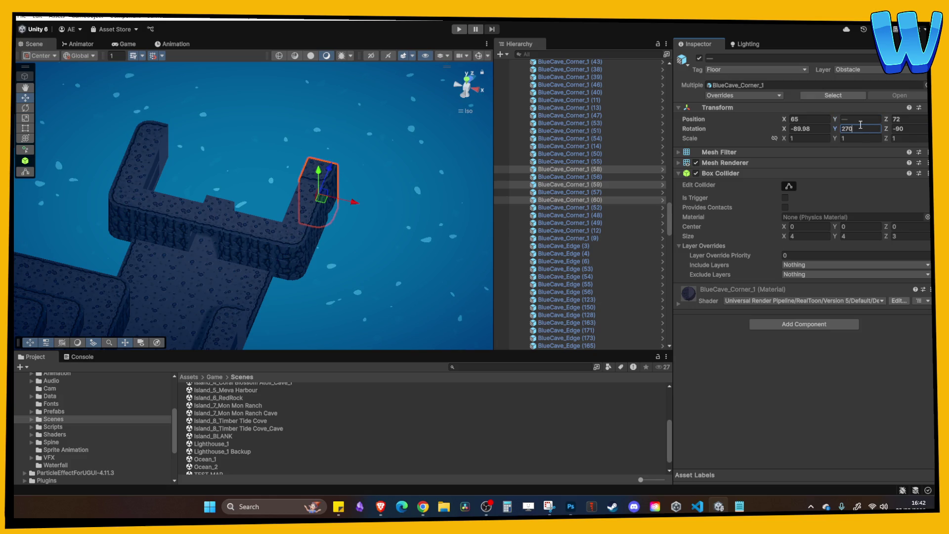
{"action": "key", "text": "BackSpace"}
{"action": "key", "text": "BackSpace"}
{"action": "type", "text": "180"}
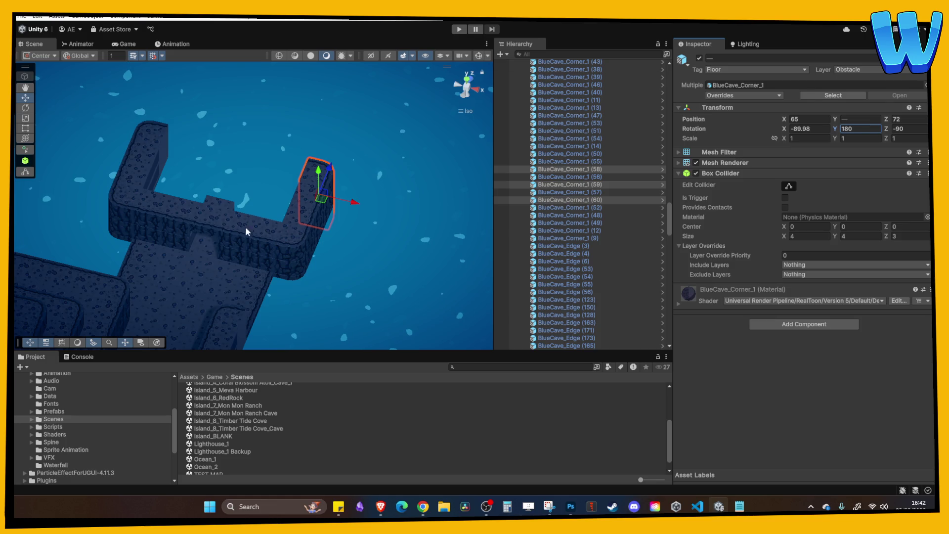
Step: Add an edge wall piece at Z 72, X 57 with Rotation Y 180, and duplicate it
{"action": "left_click", "coordinate": [250, 230]}
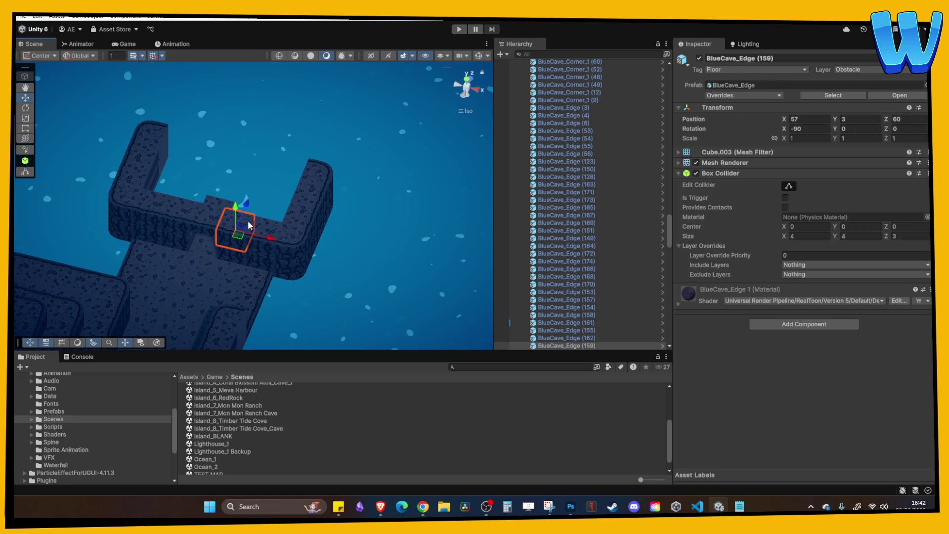
{"action": "key", "text": "ctrl+d"}
{"action": "mouse_move", "coordinate": [246, 203]}
{"action": "left_mouse_down"}
{"action": "mouse_move", "coordinate": [280, 139]}
{"action": "mouse_move", "coordinate": [291, 159]}
{"action": "mouse_move", "coordinate": [319, 161]}
{"action": "left_mouse_up"}
{"action": "left_click", "coordinate": [861, 128]}
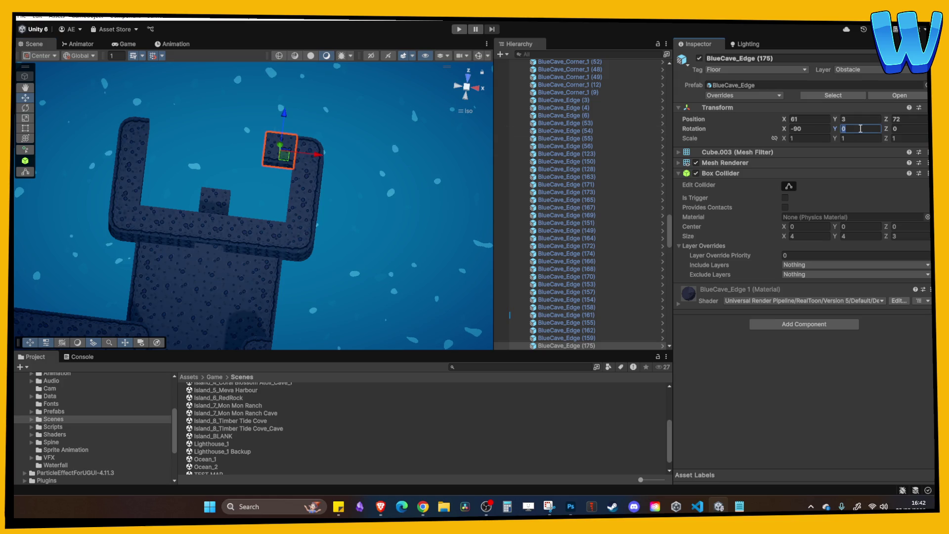
{"action": "type", "text": "180"}
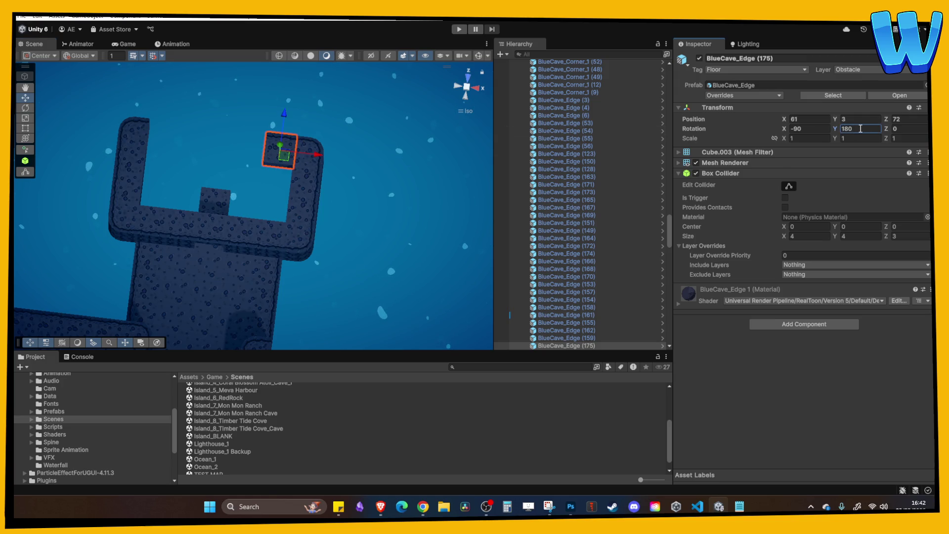
{"action": "mouse_move", "coordinate": [201, 224]}
{"action": "left_mouse_down"}
{"action": "mouse_move", "coordinate": [271, 156]}
{"action": "mouse_move", "coordinate": [248, 149]}
{"action": "mouse_move", "coordinate": [267, 150]}
{"action": "mouse_move", "coordinate": [193, 161]}
{"action": "mouse_move", "coordinate": [261, 244]}
{"action": "mouse_move", "coordinate": [240, 242]}
{"action": "left_mouse_up"}
{"action": "key", "text": "ctrl+d"}
{"action": "key", "text": "ctrl+d"}
{"action": "key", "text": "ctrl+d"}
{"action": "key", "text": "ctrl+d"}
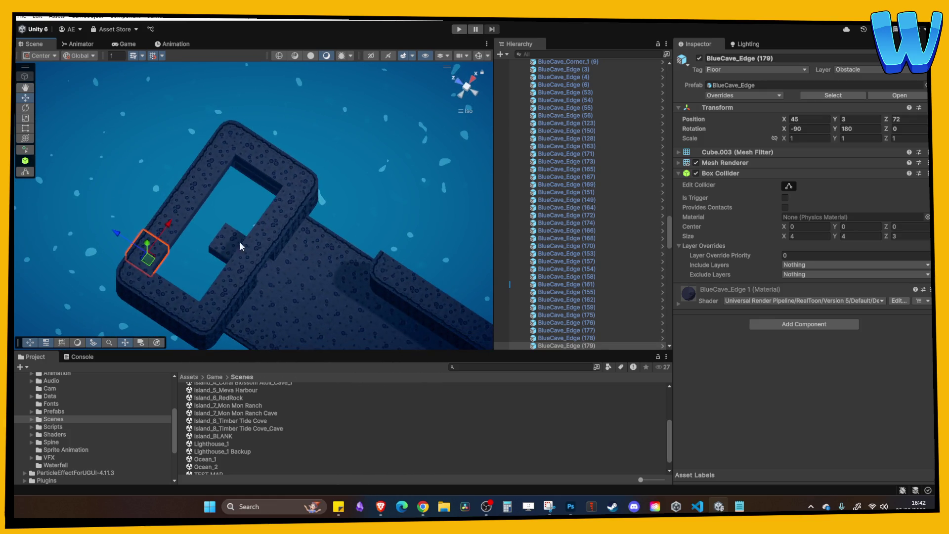
Step: Copy an inner block raised to Y 5 and delete stray edge pieces (162) and (181)
{"action": "left_click", "coordinate": [232, 247]}
{"action": "key", "text": "ctrl+d"}
{"action": "left_click", "coordinate": [231, 247]}
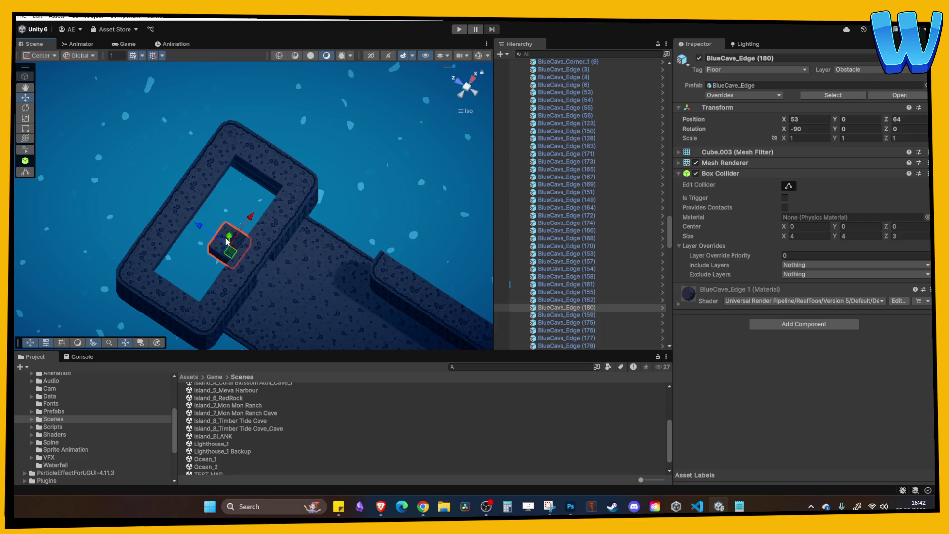
{"action": "key", "text": "ctrl+d"}
{"action": "mouse_move", "coordinate": [229, 237]}
{"action": "left_mouse_down"}
{"action": "mouse_move", "coordinate": [229, 225]}
{"action": "mouse_move", "coordinate": [276, 185]}
{"action": "mouse_move", "coordinate": [217, 256]}
{"action": "mouse_move", "coordinate": [196, 251]}
{"action": "left_mouse_up"}
{"action": "left_click", "coordinate": [252, 253]}
{"action": "key", "text": "Delete"}
{"action": "left_click", "coordinate": [219, 256]}
{"action": "left_click", "coordinate": [256, 225]}
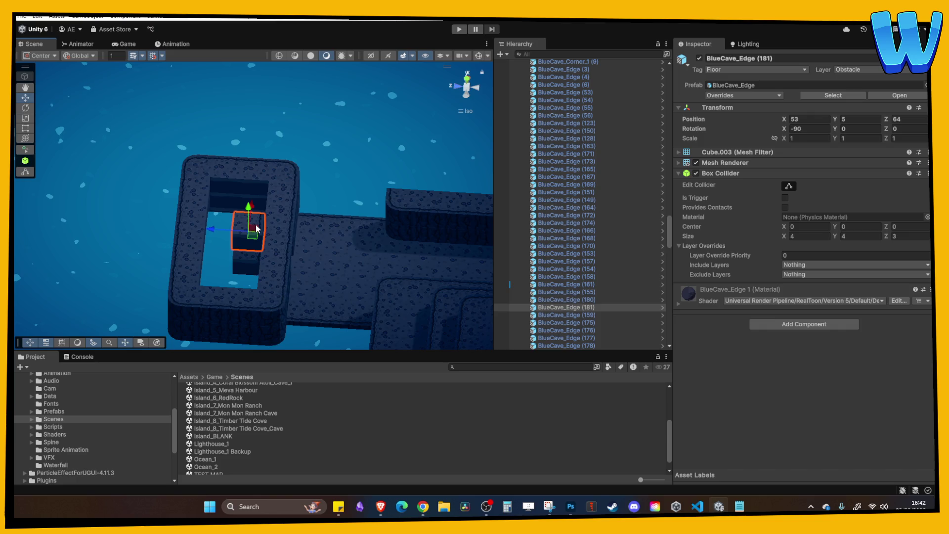
{"action": "key", "text": "Delete"}
{"action": "mouse_move", "coordinate": [257, 225]}
{"action": "left_mouse_down"}
{"action": "mouse_move", "coordinate": [305, 258]}
{"action": "mouse_move", "coordinate": [208, 233]}
{"action": "mouse_move", "coordinate": [217, 234]}
{"action": "mouse_move", "coordinate": [212, 163]}
{"action": "mouse_move", "coordinate": [218, 206]}
{"action": "mouse_move", "coordinate": [230, 148]}
{"action": "left_mouse_up"}
{"action": "left_click", "coordinate": [305, 259]}
Step: Duplicate a BlueCave_Main floor block twice and slide the copies left toward X 50 inside the rim
{"action": "mouse_move", "coordinate": [214, 189]}
{"action": "left_mouse_down"}
{"action": "mouse_move", "coordinate": [123, 239]}
{"action": "mouse_move", "coordinate": [189, 265]}
{"action": "left_mouse_up"}
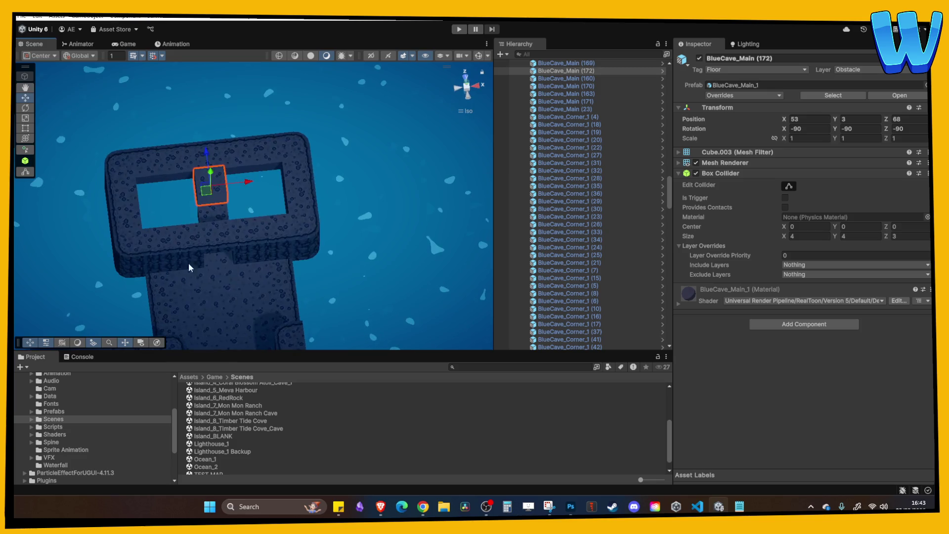
{"action": "key", "text": "ctrl+d"}
{"action": "mouse_move", "coordinate": [239, 187]}
{"action": "left_mouse_down"}
{"action": "mouse_move", "coordinate": [225, 192]}
{"action": "mouse_move", "coordinate": [208, 253]}
{"action": "left_mouse_up"}
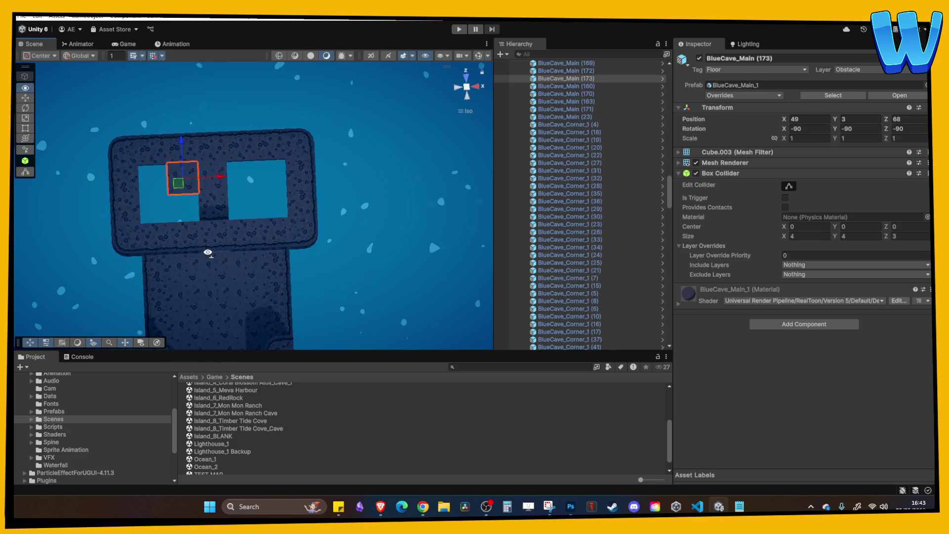
{"action": "key", "text": "ctrl+d"}
{"action": "left_click_drag", "start_coordinate": [218, 181], "coordinate": [194, 180]}
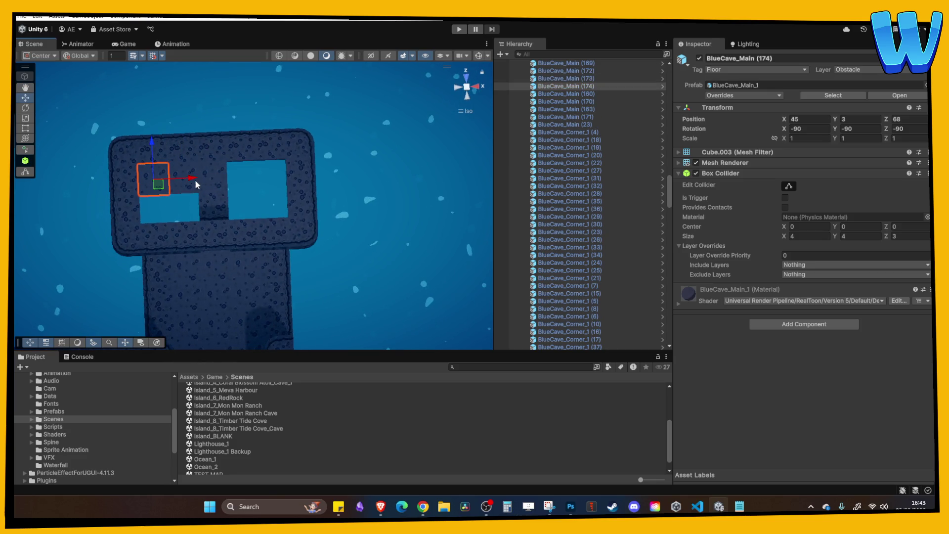
Step: Duplicate floor blocks (172–174) together and move the copies down into the gap
{"action": "left_click", "coordinate": [201, 171], "text": "shift"}
{"action": "left_click", "coordinate": [189, 171], "text": "shift"}
{"action": "key", "text": "ctrl+d"}
{"action": "left_click_drag", "start_coordinate": [181, 143], "coordinate": [182, 172]}
Step: Duplicate four more floor blocks and move them right to fill the last gap
{"action": "left_click", "coordinate": [203, 179]}
{"action": "left_click", "coordinate": [192, 206], "text": "shift"}
{"action": "left_click", "coordinate": [183, 173], "text": "shift"}
{"action": "left_click", "coordinate": [217, 205], "text": "shift"}
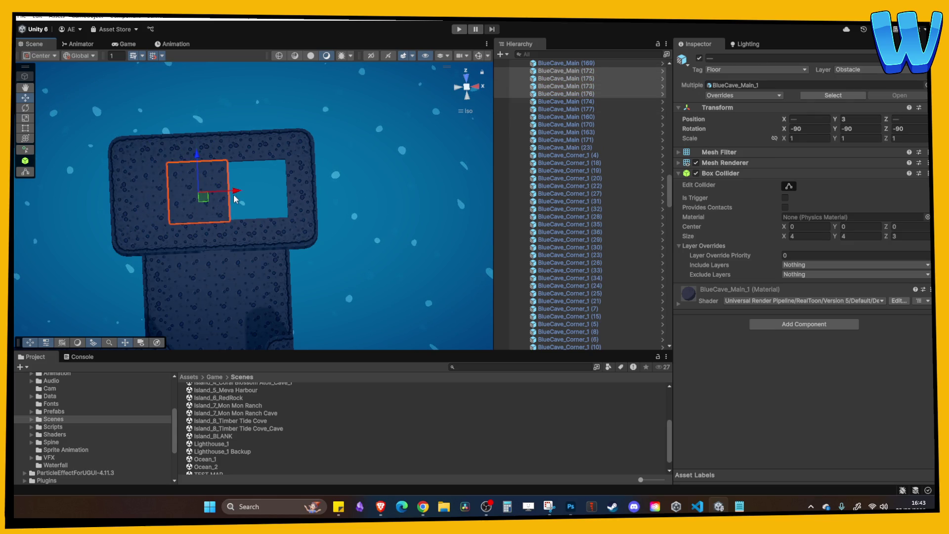
{"action": "key", "text": "ctrl+d"}
{"action": "left_click_drag", "start_coordinate": [232, 193], "coordinate": [288, 194]}
{"action": "left_click", "coordinate": [304, 230]}
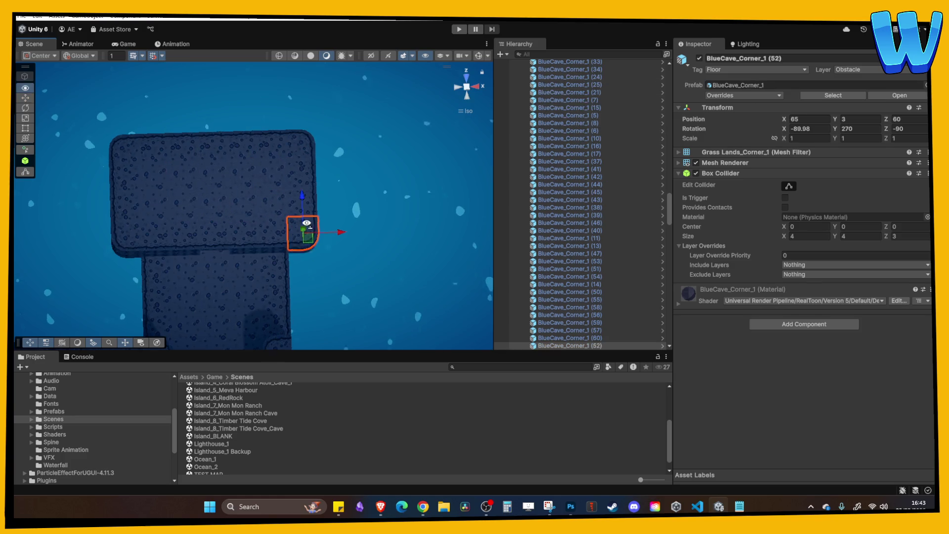
{"action": "mouse_move", "coordinate": [304, 230]}
{"action": "left_mouse_down"}
{"action": "mouse_move", "coordinate": [244, 174]}
{"action": "mouse_move", "coordinate": [239, 234]}
{"action": "mouse_move", "coordinate": [216, 185]}
{"action": "mouse_move", "coordinate": [184, 275]}
{"action": "mouse_move", "coordinate": [289, 275]}
{"action": "left_mouse_up"}
Step: Copy the cave entrance arch onto the new platform and name it CaveEntrance_Forest
{"action": "key", "text": "ctrl+d"}
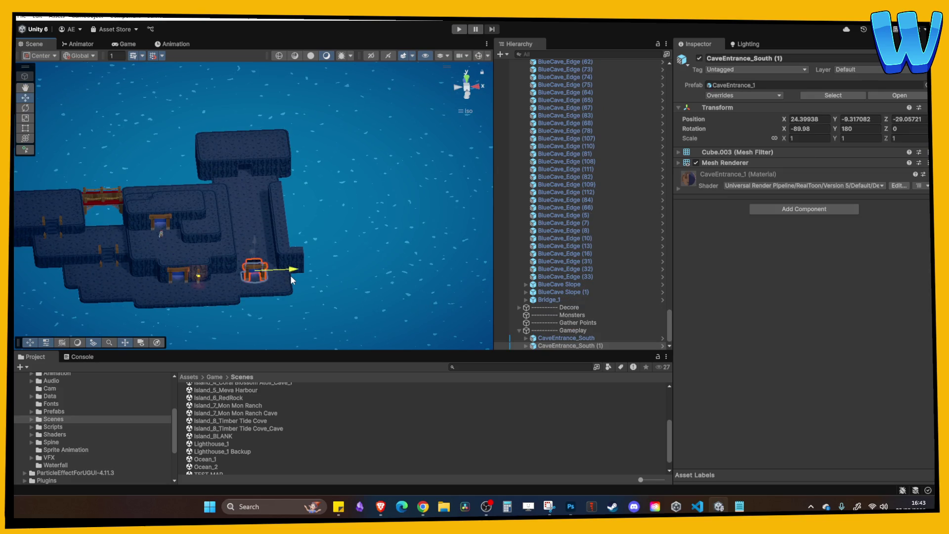
{"action": "mouse_move", "coordinate": [254, 242]}
{"action": "left_mouse_down"}
{"action": "mouse_move", "coordinate": [250, 199]}
{"action": "mouse_move", "coordinate": [203, 119]}
{"action": "left_mouse_up"}
{"action": "key", "text": "f"}
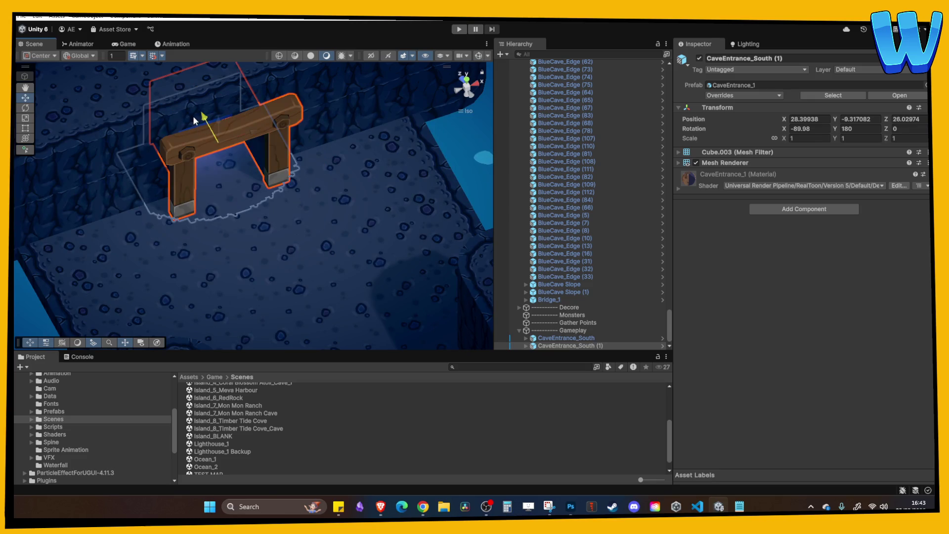
{"action": "left_click", "coordinate": [584, 346]}
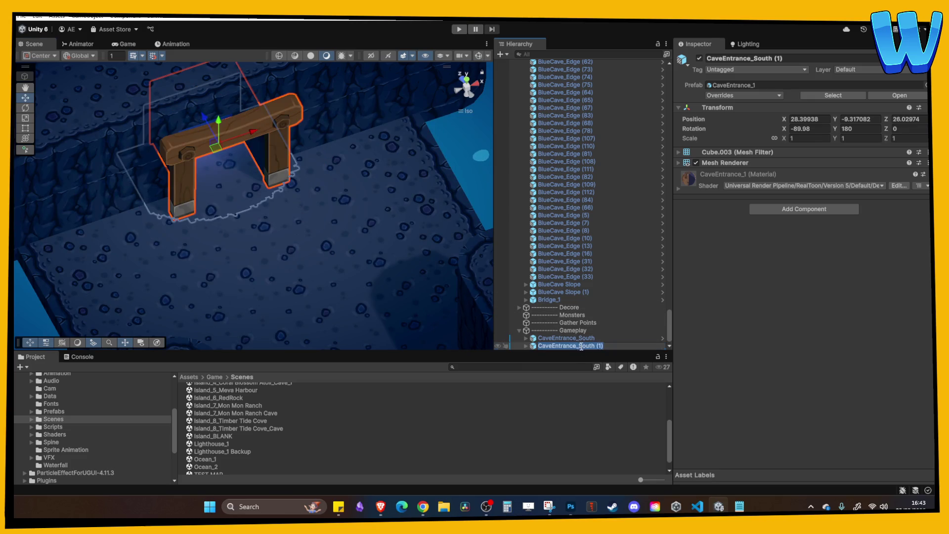
{"action": "type", "text": "CaveEntrance_Fores"}
{"action": "key", "text": "Return"}
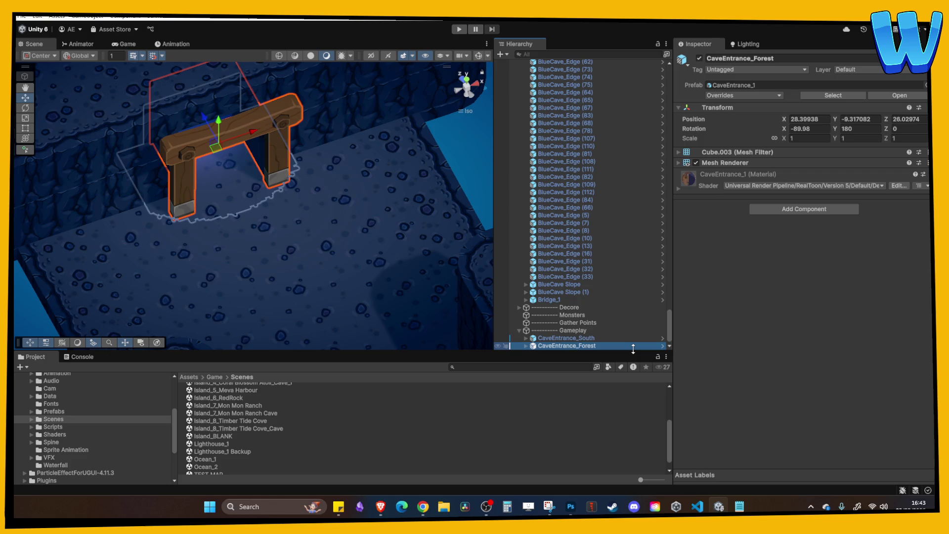
Step: Slide CaveEntrance_Forest along Z against the wall (X 28.35, Z 28.94) and start play mode
{"action": "mouse_move", "coordinate": [247, 198]}
{"action": "left_mouse_down"}
{"action": "mouse_move", "coordinate": [255, 184]}
{"action": "mouse_move", "coordinate": [310, 244]}
{"action": "mouse_move", "coordinate": [115, 200]}
{"action": "left_mouse_up"}
{"action": "key", "text": "ctrl+z"}
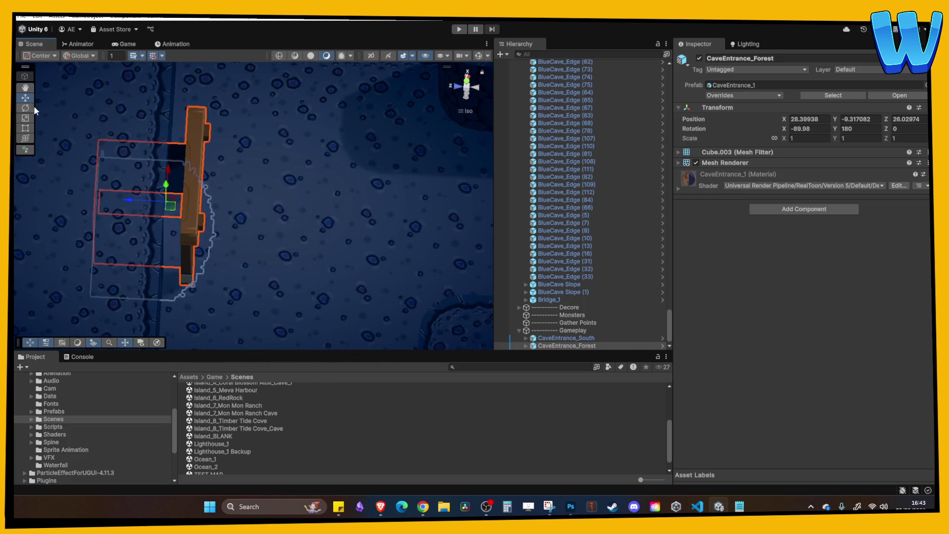
{"action": "mouse_move", "coordinate": [127, 200]}
{"action": "left_mouse_down"}
{"action": "mouse_move", "coordinate": [108, 200]}
{"action": "mouse_move", "coordinate": [191, 203]}
{"action": "mouse_move", "coordinate": [147, 144]}
{"action": "mouse_move", "coordinate": [168, 156]}
{"action": "mouse_move", "coordinate": [154, 167]}
{"action": "mouse_move", "coordinate": [257, 168]}
{"action": "left_mouse_up"}
{"action": "left_click", "coordinate": [323, 183]}
{"action": "mouse_move", "coordinate": [321, 182]}
{"action": "left_mouse_down"}
{"action": "mouse_move", "coordinate": [303, 144]}
{"action": "mouse_move", "coordinate": [277, 155]}
{"action": "mouse_move", "coordinate": [308, 191]}
{"action": "mouse_move", "coordinate": [327, 188]}
{"action": "left_mouse_up"}
{"action": "left_click", "coordinate": [297, 193]}
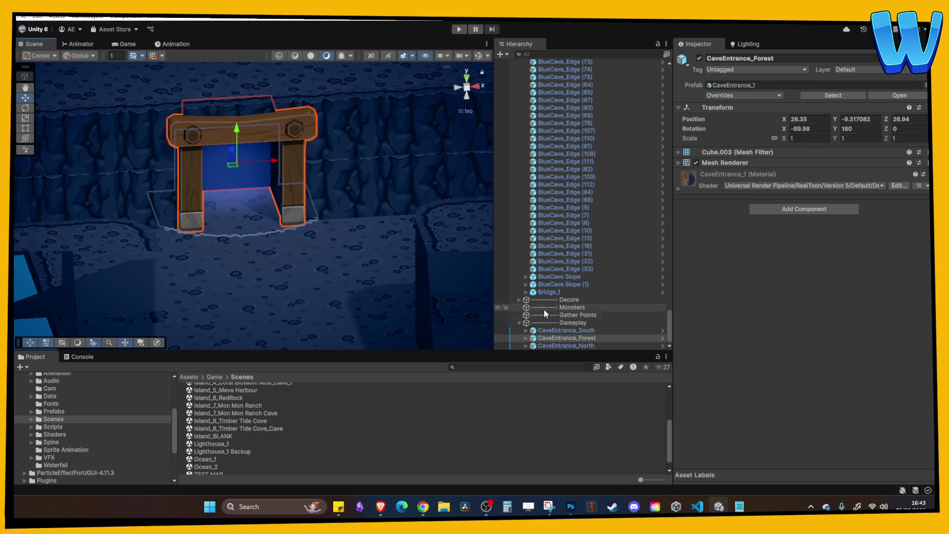
{"action": "scroll", "coordinate": [358, 228], "scroll_direction": "down", "scroll_amount": 6}
{"action": "left_click", "coordinate": [459, 29]}
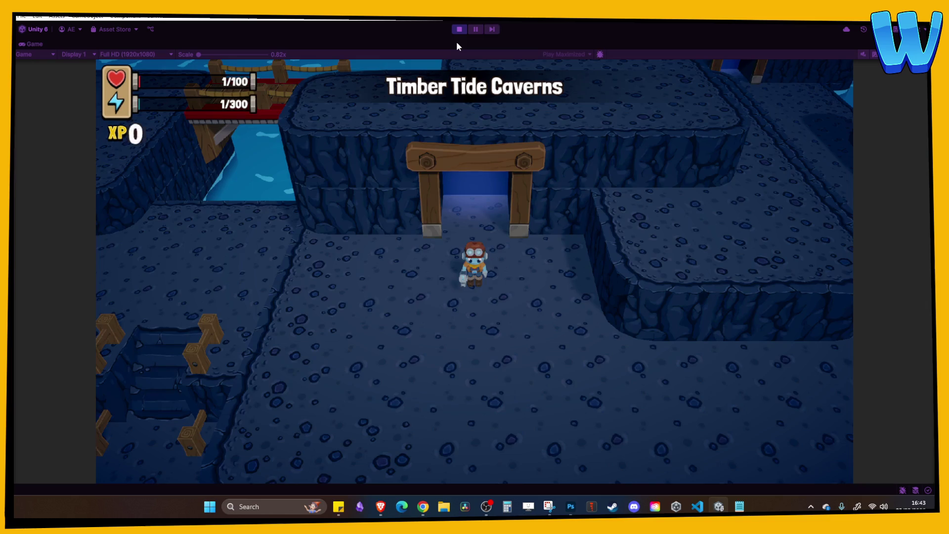
Step: Walk around the cave, stop playing, and move the Player to X 71 on the lower floor
{"action": "key", "text": "s"}
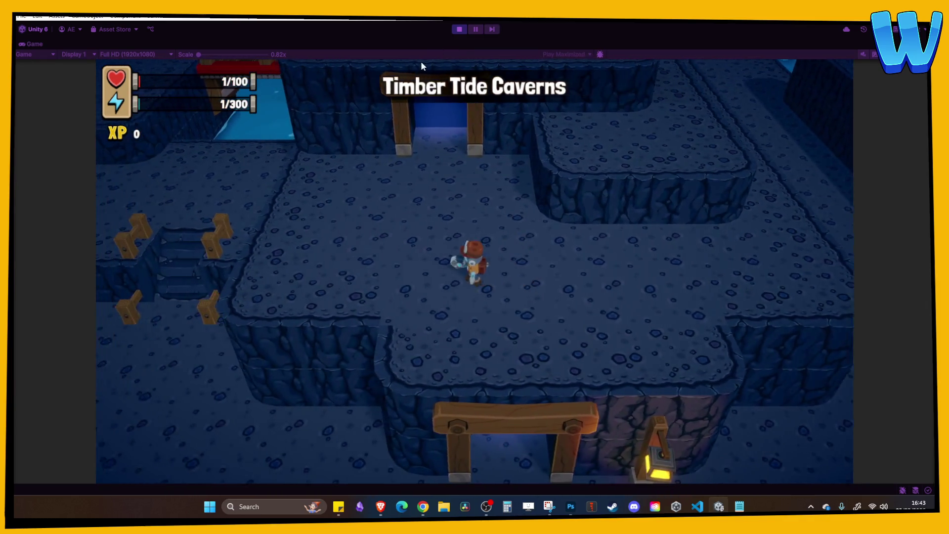
{"action": "left_click", "coordinate": [460, 29]}
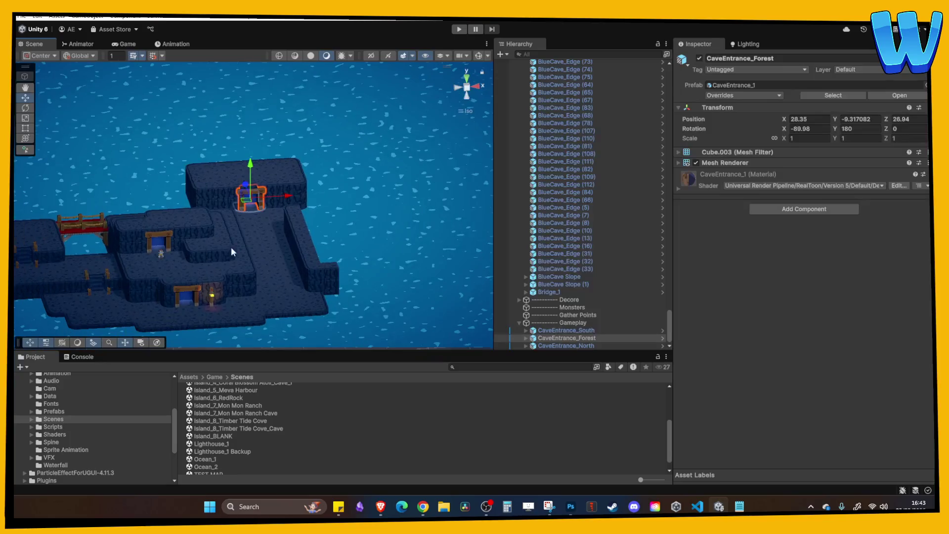
{"action": "left_click", "coordinate": [163, 254]}
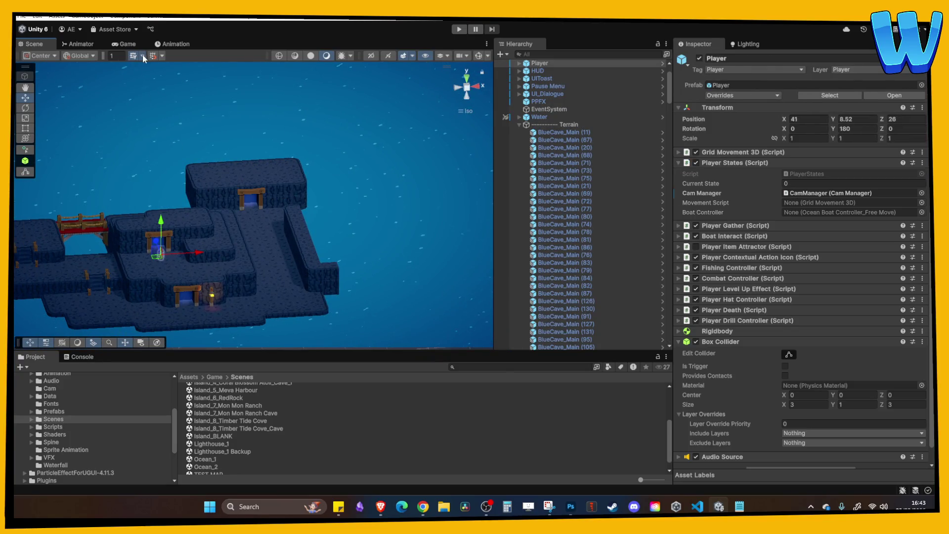
{"action": "mouse_move", "coordinate": [163, 254]}
{"action": "left_mouse_down"}
{"action": "mouse_move", "coordinate": [313, 250]}
{"action": "mouse_move", "coordinate": [283, 230]}
{"action": "mouse_move", "coordinate": [284, 244]}
{"action": "left_mouse_up"}
{"action": "key", "text": "f"}
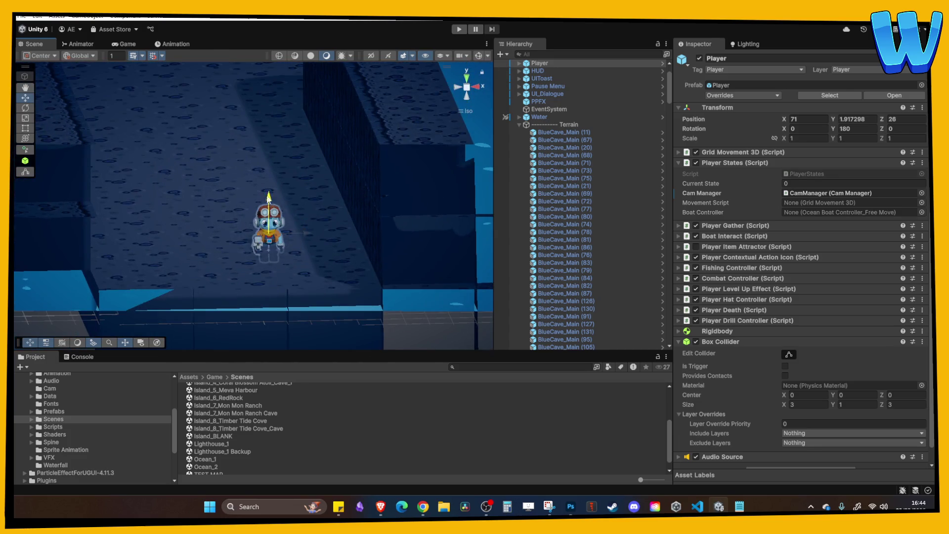
Step: Settle the Player onto the floor at about Y 2.54 and play again
{"action": "left_click_drag", "start_coordinate": [269, 198], "coordinate": [269, 191]}
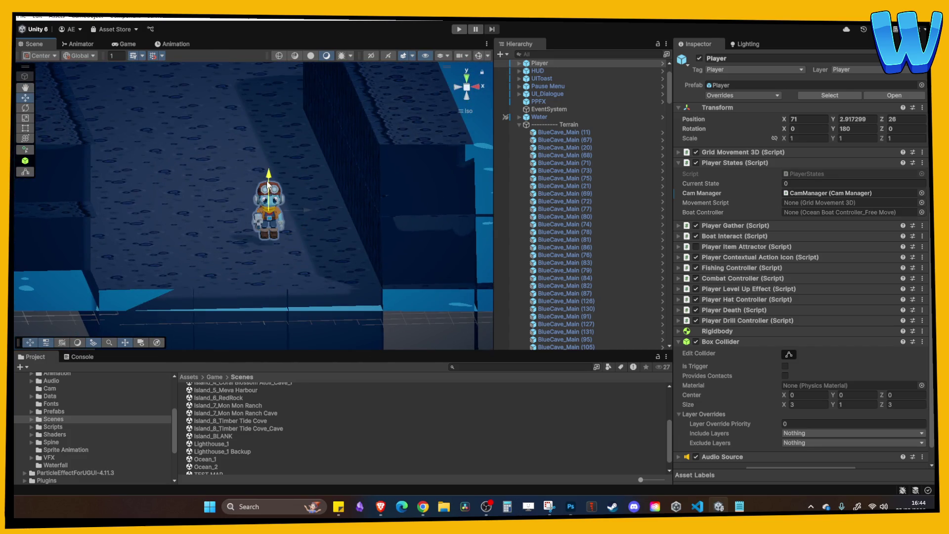
{"action": "key", "text": "f"}
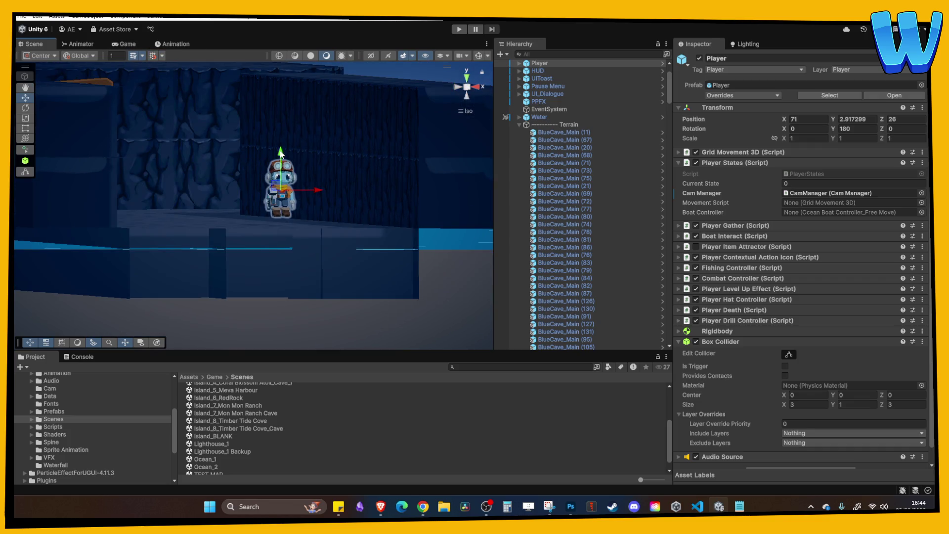
{"action": "left_click_drag", "start_coordinate": [281, 154], "coordinate": [279, 168]}
{"action": "key", "text": "f"}
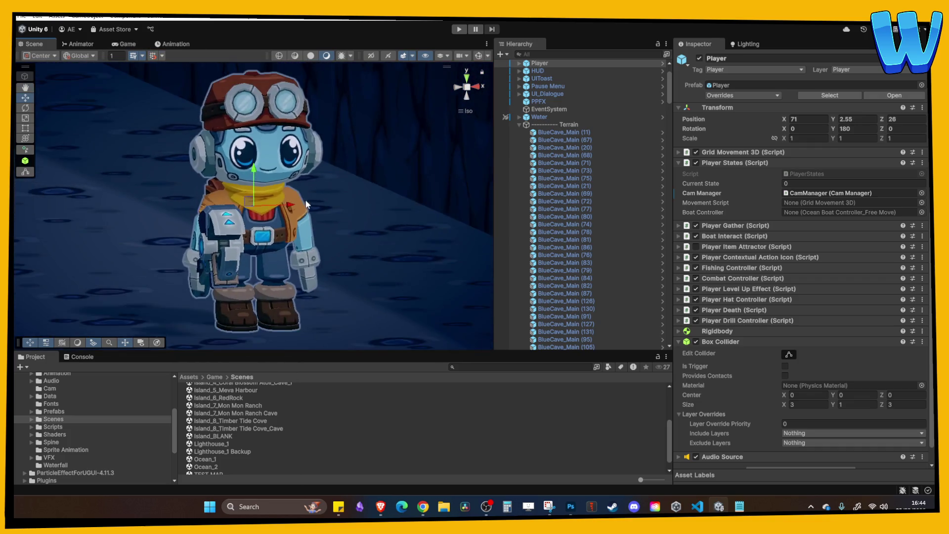
{"action": "scroll", "coordinate": [268, 187], "scroll_direction": "down", "scroll_amount": 2}
{"action": "left_click_drag", "start_coordinate": [256, 170], "coordinate": [256, 171]}
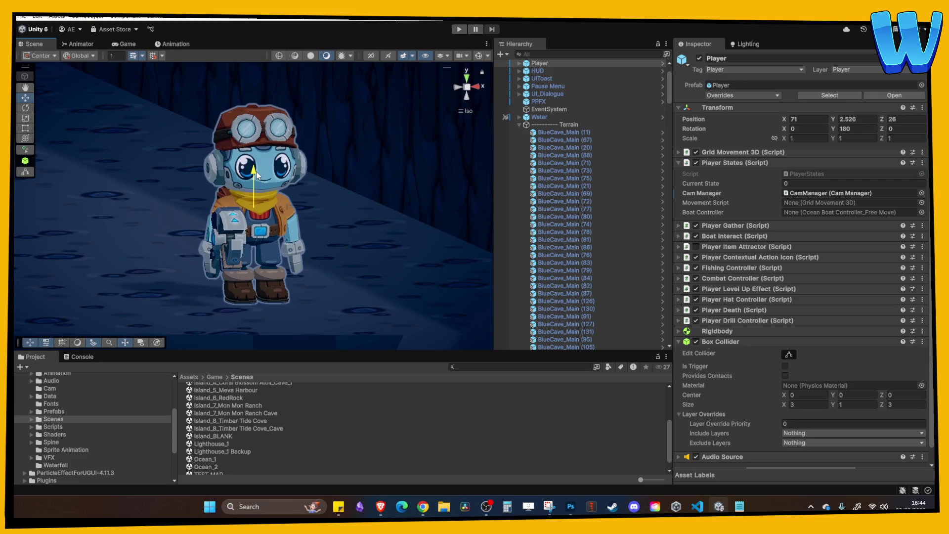
{"action": "left_click", "coordinate": [458, 29]}
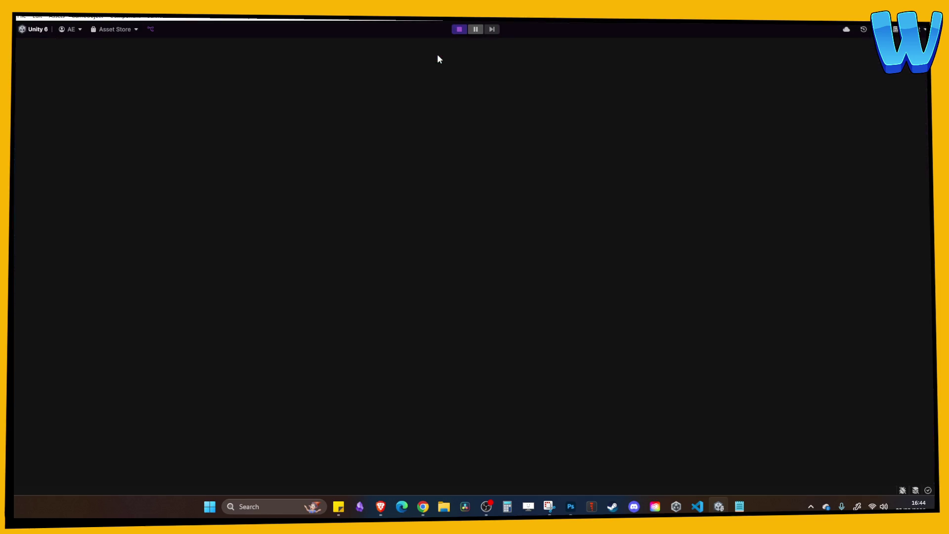
Step: Walk the player up the cavern corridor to the wooden gate and pause the game
{"action": "key", "text": "w"}
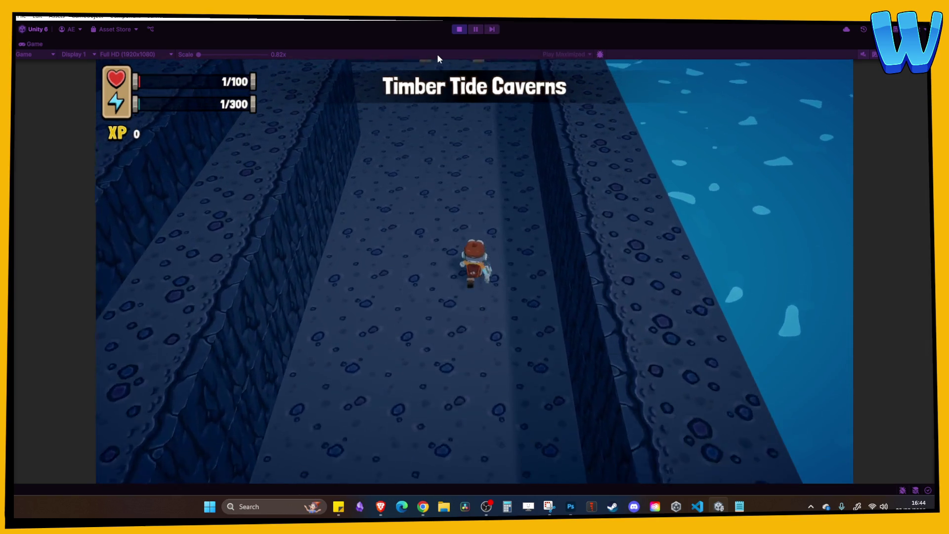
{"action": "key", "text": "w"}
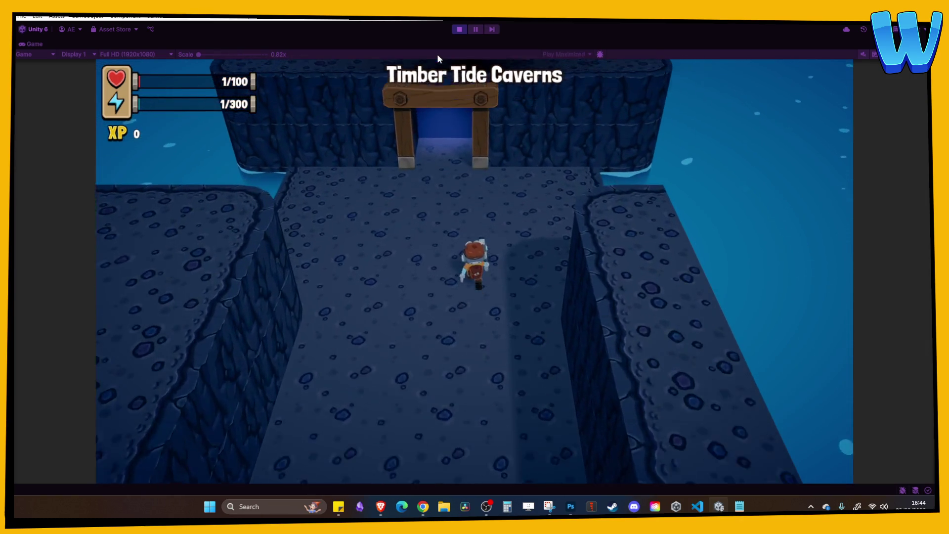
{"action": "key", "text": "s"}
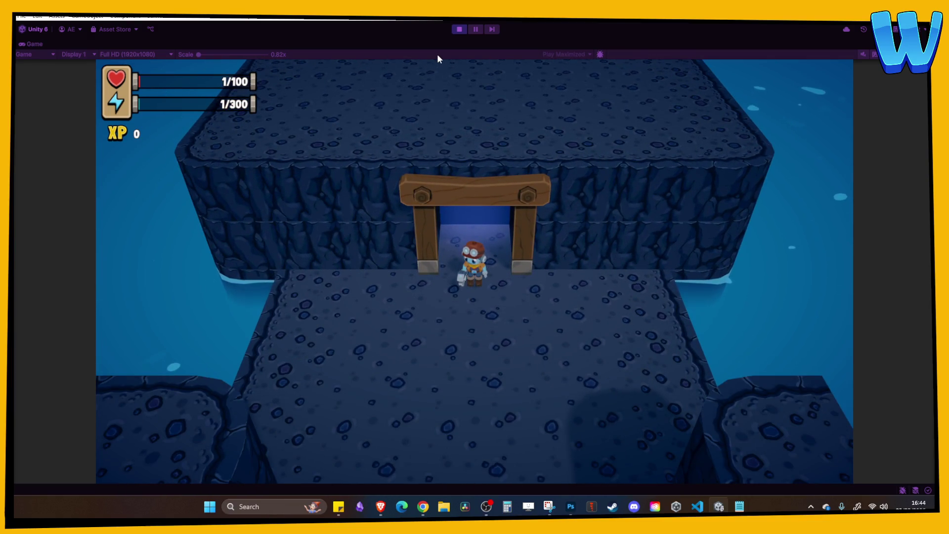
{"action": "left_click", "coordinate": [474, 30]}
Step: Screenshot the Player's position (69, 2.6, 65), stop playing, and orbit the Scene view
{"action": "scroll", "coordinate": [554, 93], "scroll_direction": "up", "scroll_amount": 3}
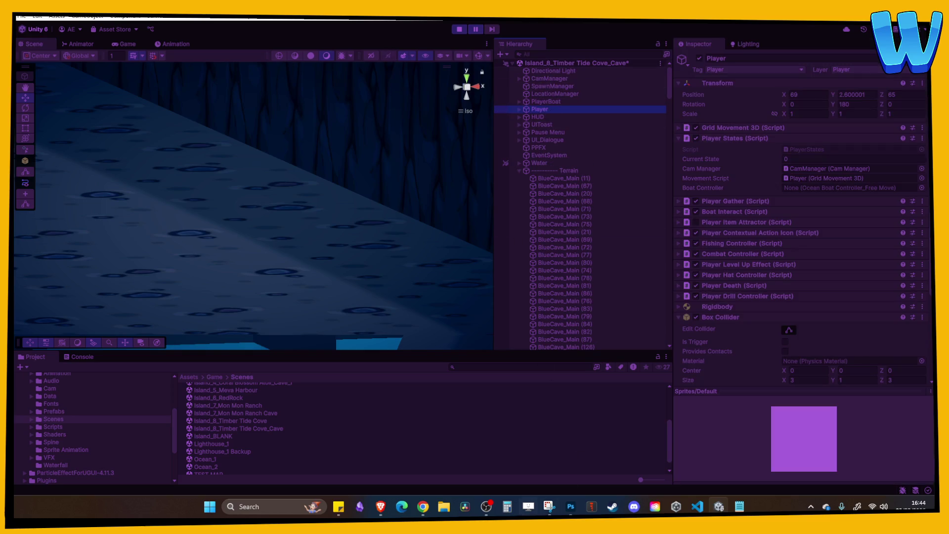
{"action": "key", "text": "super+shift+s"}
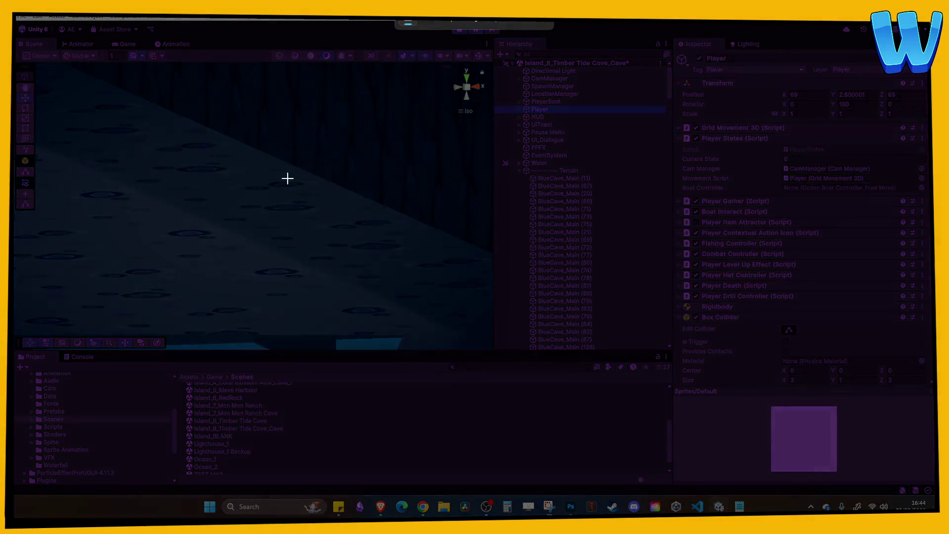
{"action": "mouse_move", "coordinate": [675, 72]}
{"action": "left_mouse_down"}
{"action": "mouse_move", "coordinate": [929, 138]}
{"action": "mouse_move", "coordinate": [928, 127]}
{"action": "left_mouse_up"}
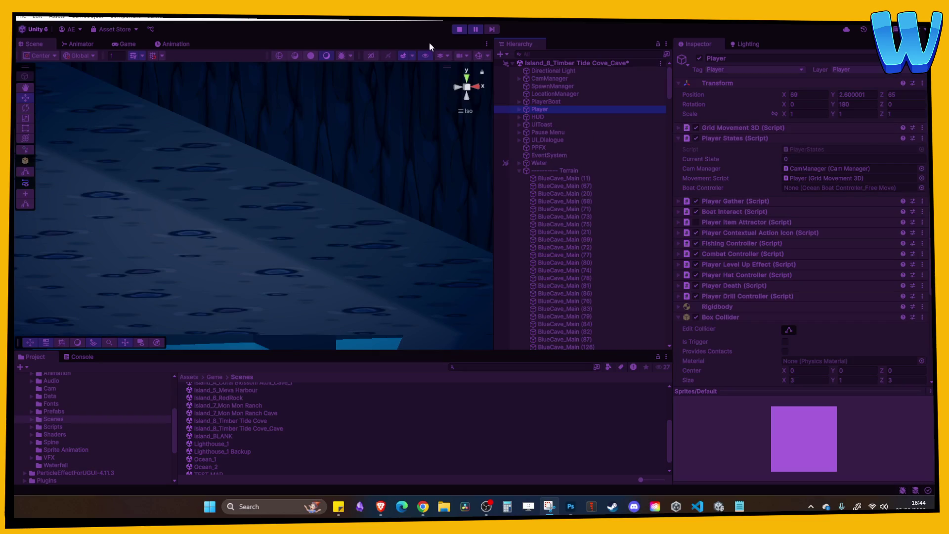
{"action": "left_click", "coordinate": [463, 29]}
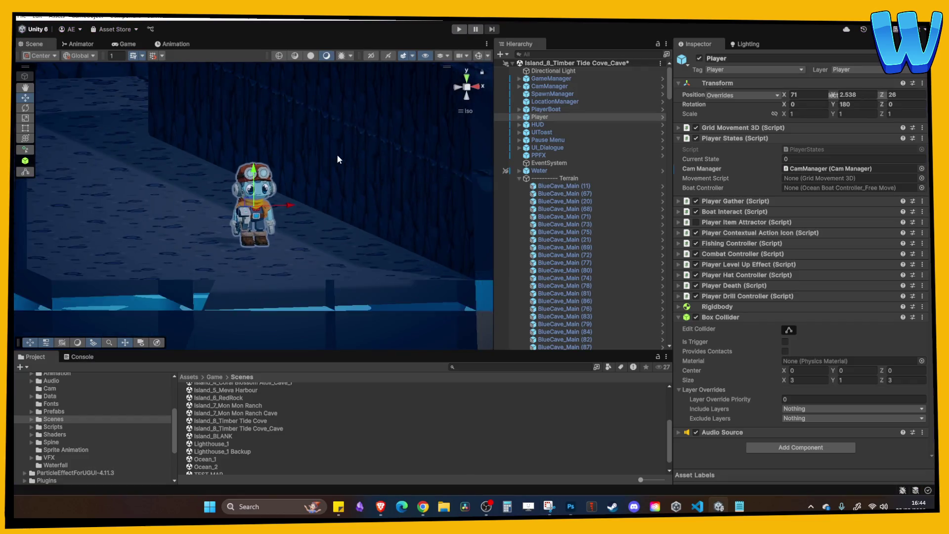
{"action": "left_click_drag", "start_coordinate": [338, 173], "coordinate": [292, 208]}
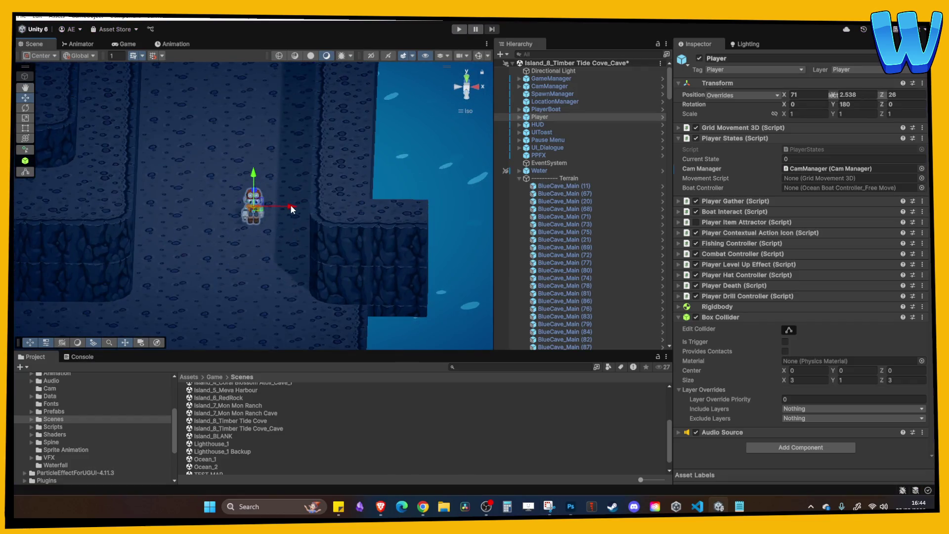
Step: Open the Island_8_Timber Tide Cove scene and frame the forest cave entrance
{"action": "double_click", "coordinate": [263, 421]}
{"action": "scroll", "coordinate": [251, 210], "scroll_direction": "down", "scroll_amount": 3}
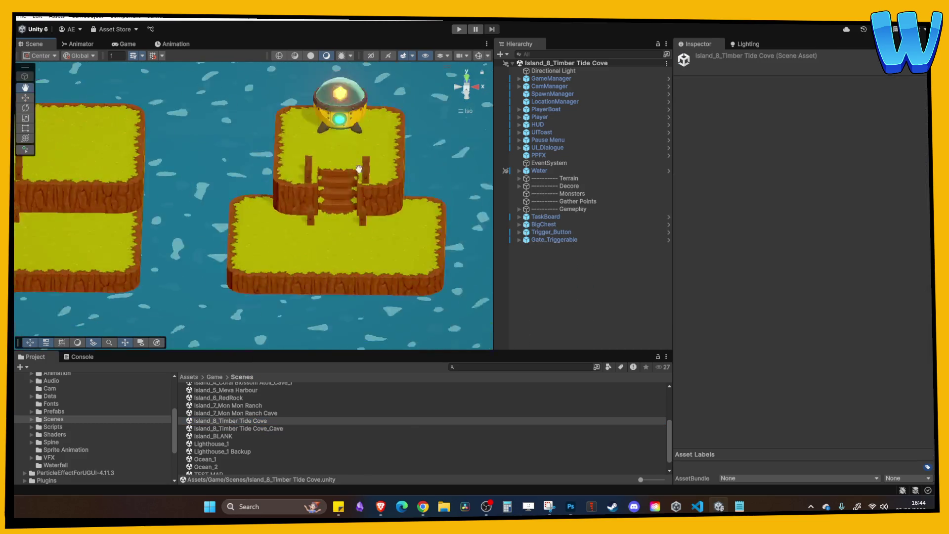
{"action": "mouse_move", "coordinate": [391, 257]}
{"action": "left_mouse_down"}
{"action": "mouse_move", "coordinate": [287, 218]}
{"action": "mouse_move", "coordinate": [150, 220]}
{"action": "mouse_move", "coordinate": [194, 204]}
{"action": "mouse_move", "coordinate": [195, 341]}
{"action": "left_mouse_up"}
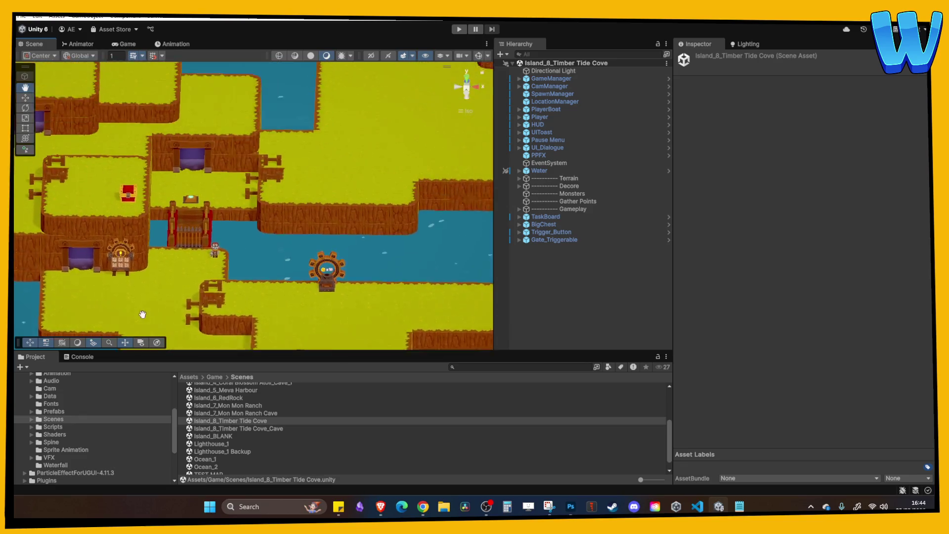
{"action": "left_click", "coordinate": [179, 166]}
{"action": "scroll", "coordinate": [230, 213], "scroll_direction": "up", "scroll_amount": 3}
{"action": "key", "text": "f"}
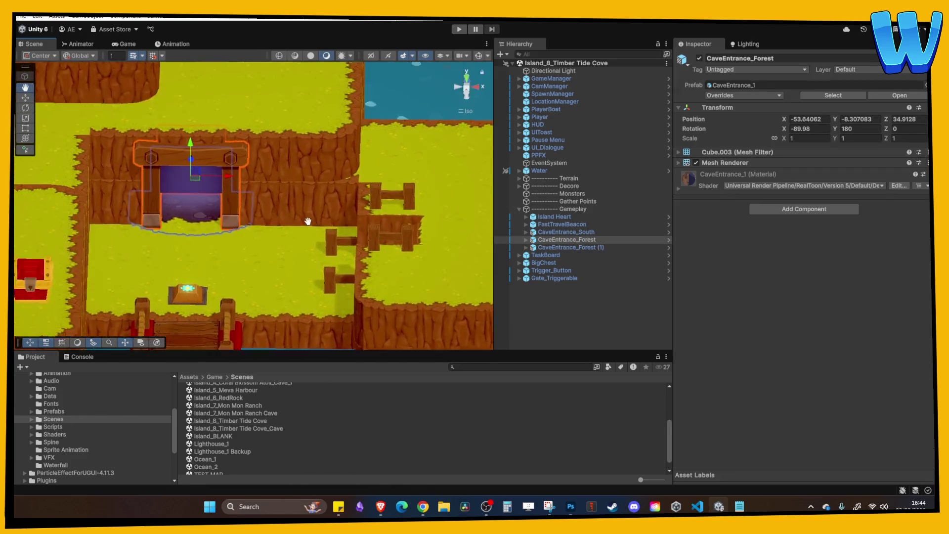
Step: Rename CaveEntrance_Forest (1) to CaveEntrance_North in the Hierarchy
{"action": "left_click", "coordinate": [526, 240]}
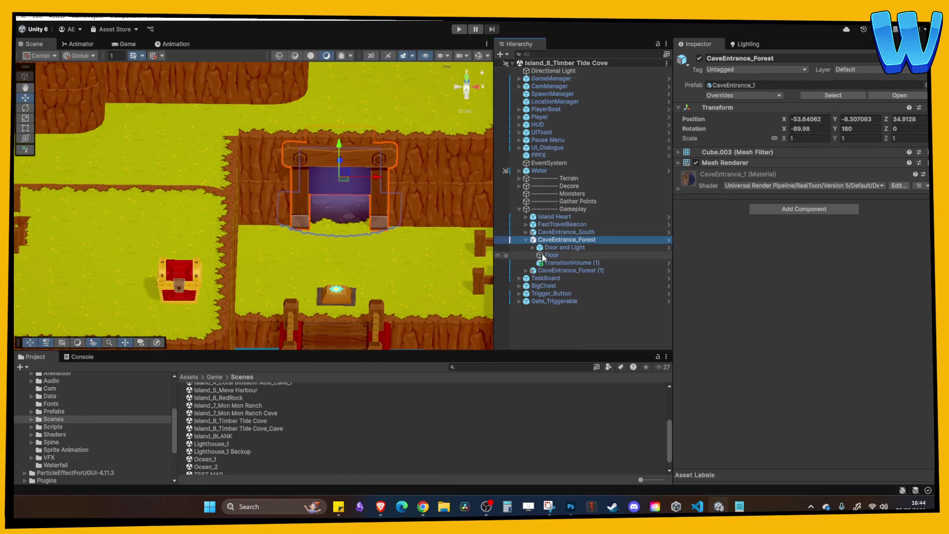
{"action": "double_click", "coordinate": [562, 270]}
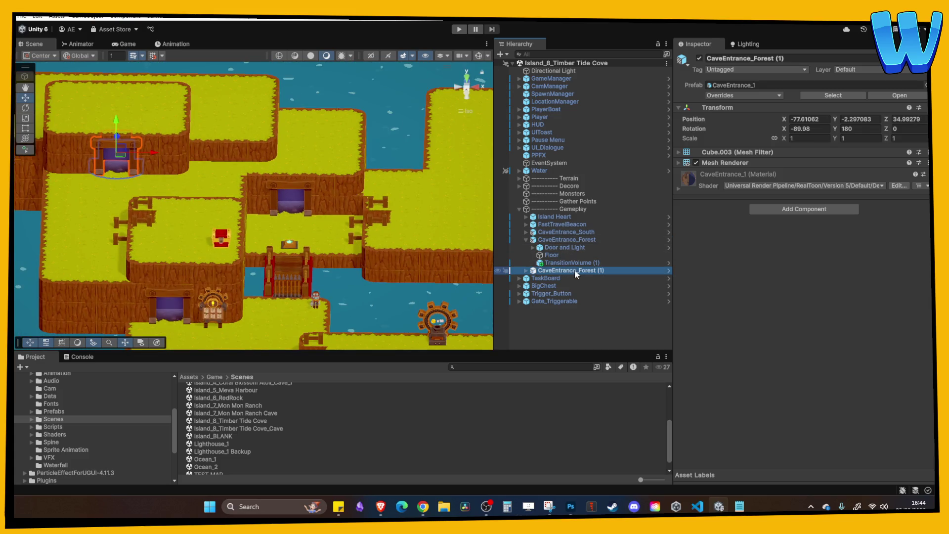
{"action": "left_click", "coordinate": [582, 271]}
{"action": "left_click_drag", "start_coordinate": [580, 271], "coordinate": [629, 274]}
{"action": "type", "text": "N"}
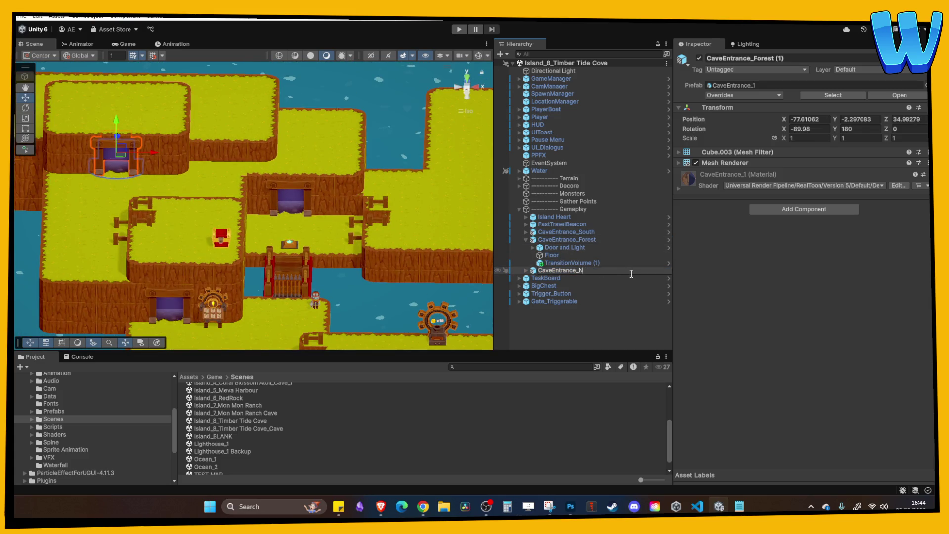
{"action": "key", "text": "Return"}
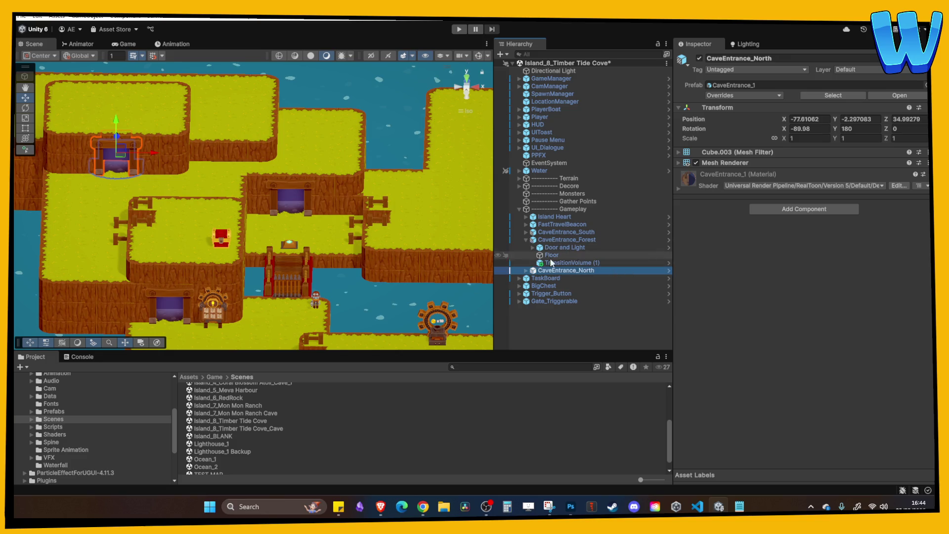
{"action": "left_click", "coordinate": [566, 262]}
Step: Set TransitionVolume (1)'s Respawn Pos to 69, 2.6, 65 and save the scene
{"action": "key", "text": "f"}
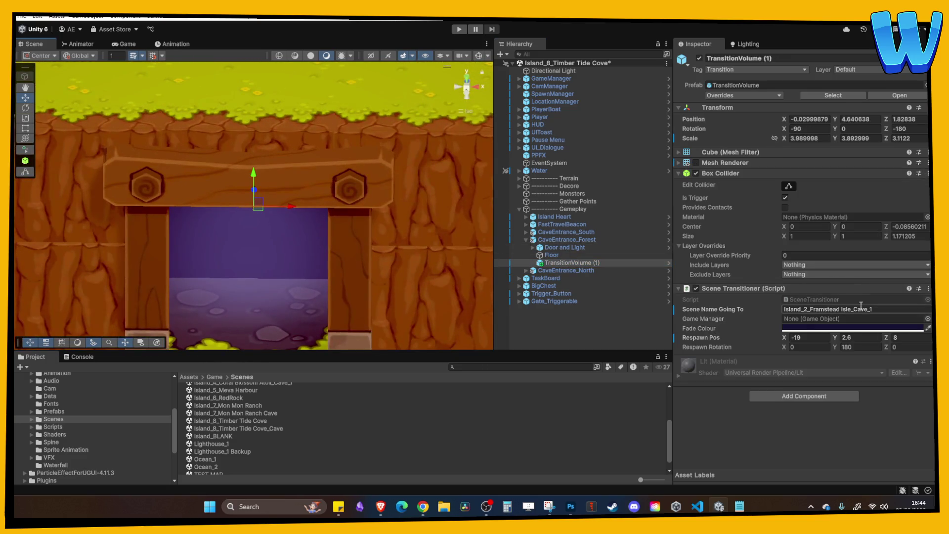
{"action": "left_click", "coordinate": [801, 339]}
{"action": "type", "text": "6"}
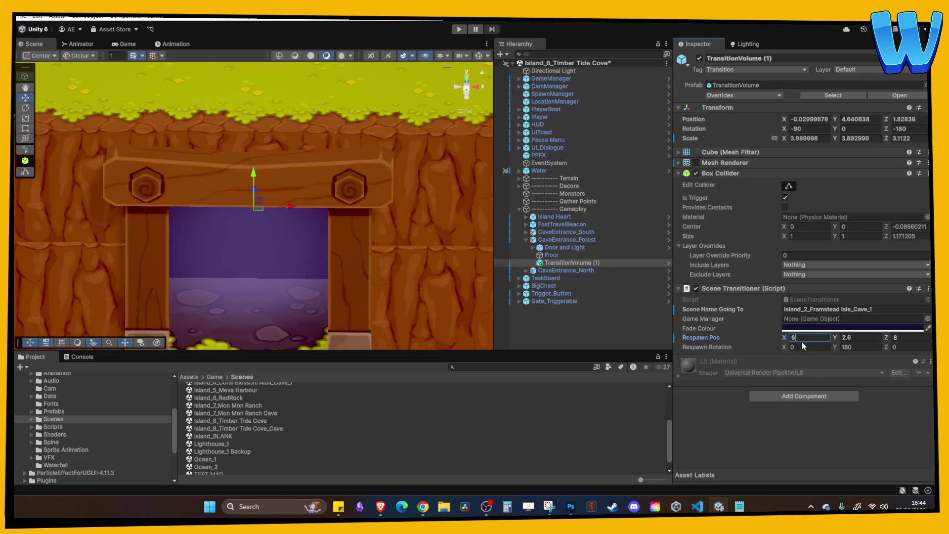
{"action": "type", "text": "9"}
{"action": "key", "text": "Tab"}
{"action": "type", "text": "2."}
{"action": "type", "text": "6"}
{"action": "key", "text": "Tab"}
{"action": "type", "text": "65"}
{"action": "key", "text": "ctrl+s"}
Step: Set Scene Name Going To to the Island_8_Timber Tide Cove_Cave scene name
{"action": "left_click", "coordinate": [282, 428]}
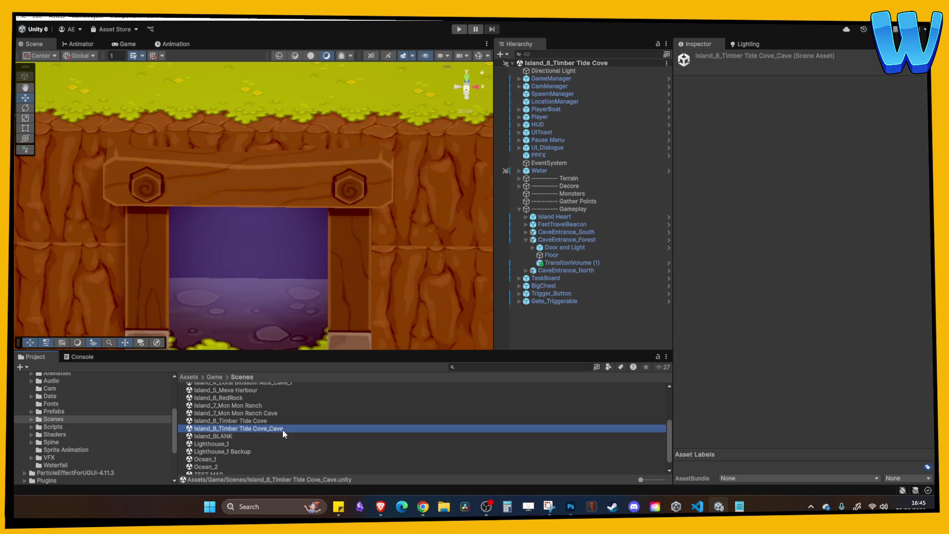
{"action": "left_click", "coordinate": [571, 262]}
{"action": "left_click", "coordinate": [884, 309]}
{"action": "type", "text": "Island_8_Timber Tide Cove_Cave"}
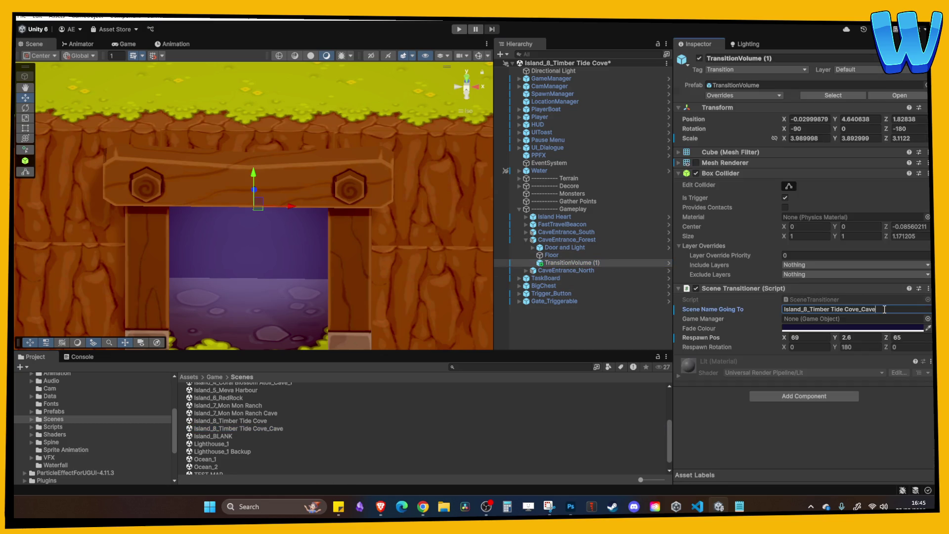
Step: Place the Player beside the cave gate at X -13, Z 73 and run a quick play test
{"action": "scroll", "coordinate": [346, 233], "scroll_direction": "down", "scroll_amount": 5}
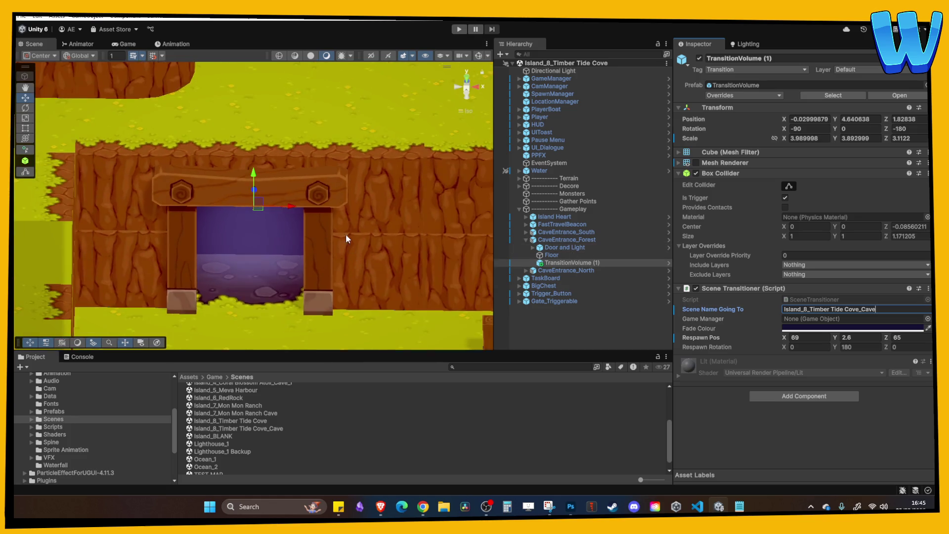
{"action": "scroll", "coordinate": [328, 215], "scroll_direction": "down", "scroll_amount": 3}
{"action": "left_click_drag", "start_coordinate": [274, 307], "coordinate": [285, 240]}
{"action": "key", "text": "ctrl+p"}
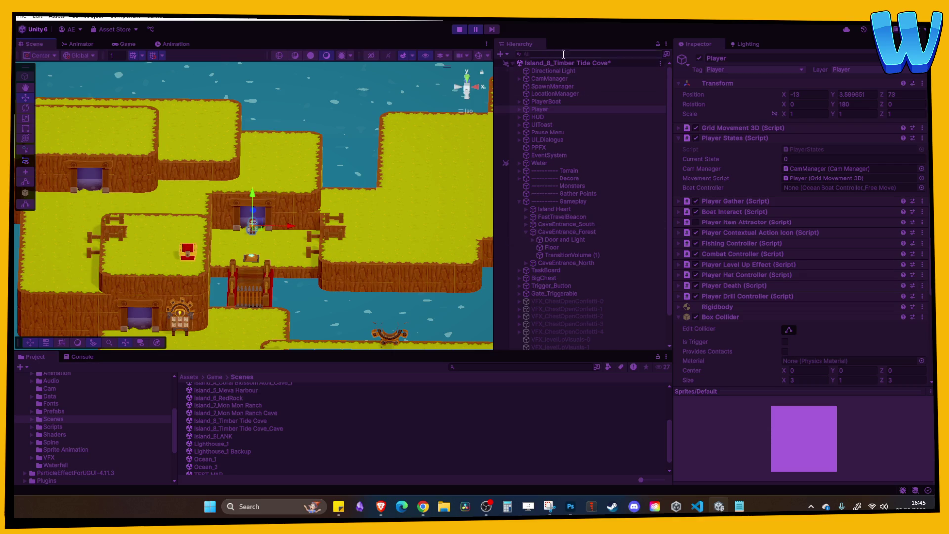
{"action": "left_click", "coordinate": [462, 30]}
Step: Replay the overworld to confirm the player spawns beside the cave gate, then stop and cancel switching scenes
{"action": "left_click", "coordinate": [462, 31]}
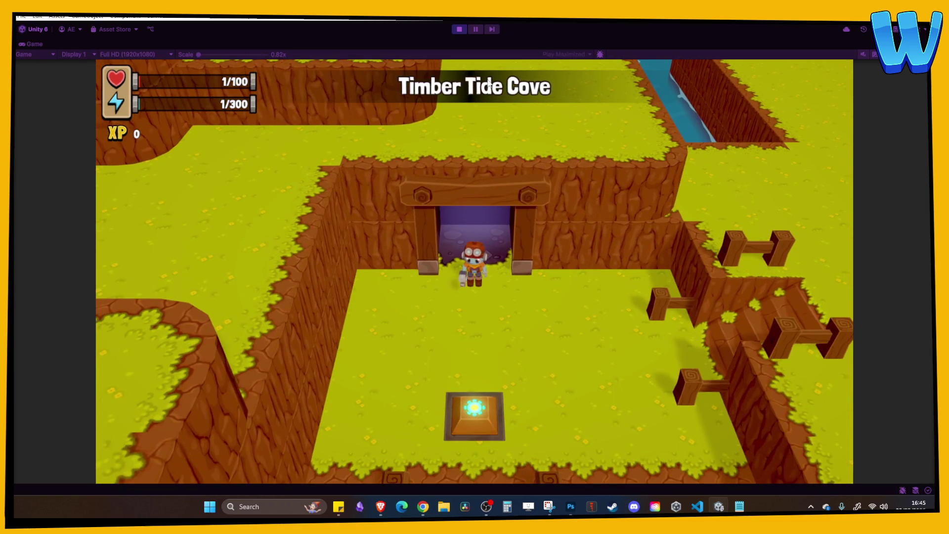
{"action": "left_click", "coordinate": [474, 30]}
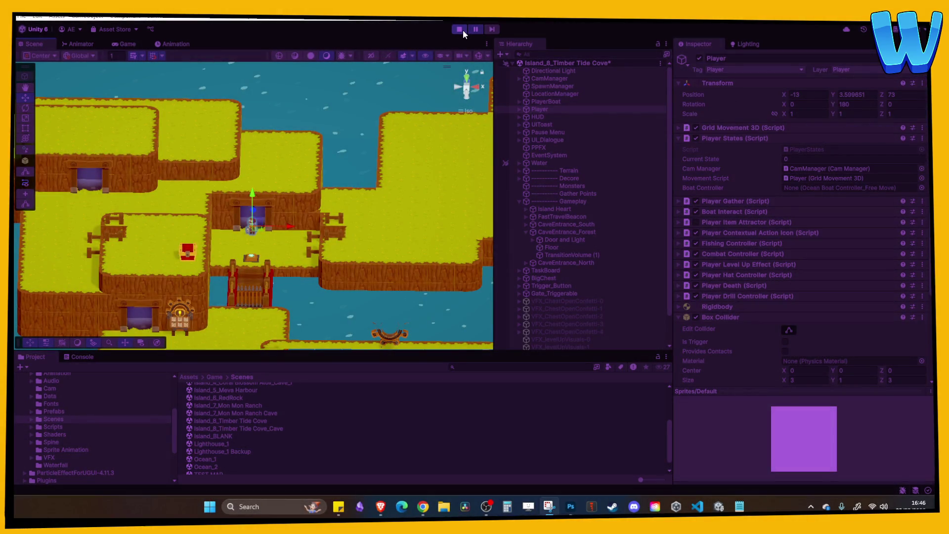
{"action": "left_click", "coordinate": [463, 30]}
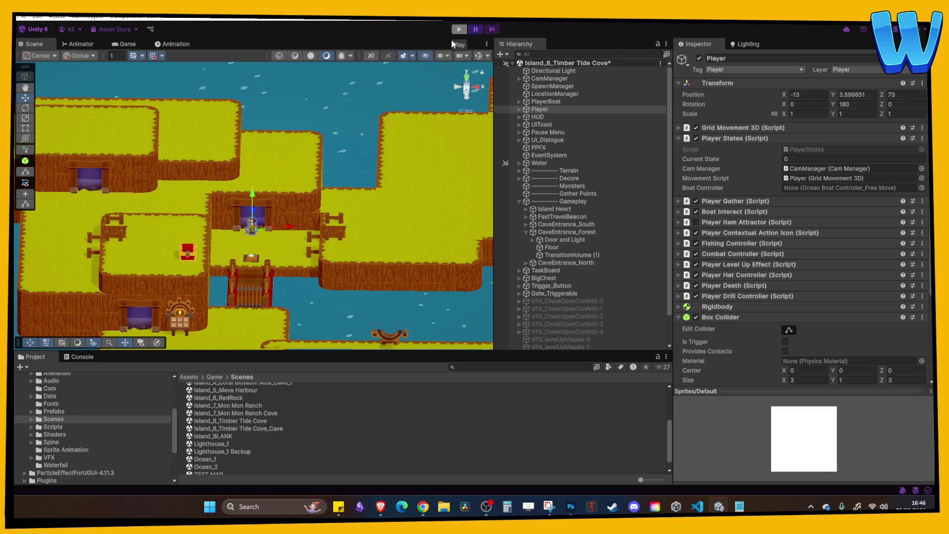
{"action": "double_click", "coordinate": [267, 435]}
{"action": "key", "text": "Escape"}
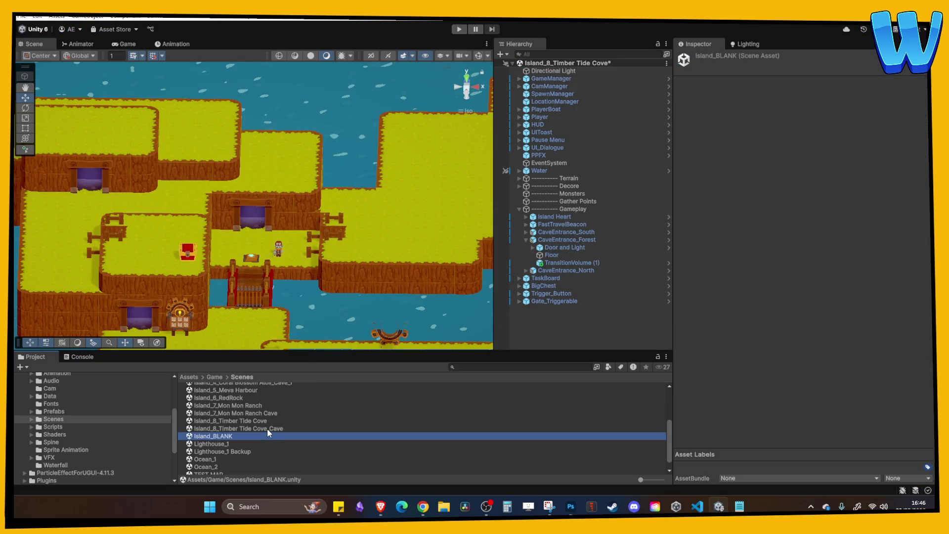
Step: Save and open Island_8_Timber Tide Cove_Cave, then select CaveEntrance_Forest's TransitionVolume
{"action": "double_click", "coordinate": [267, 429]}
{"action": "left_click", "coordinate": [462, 273]}
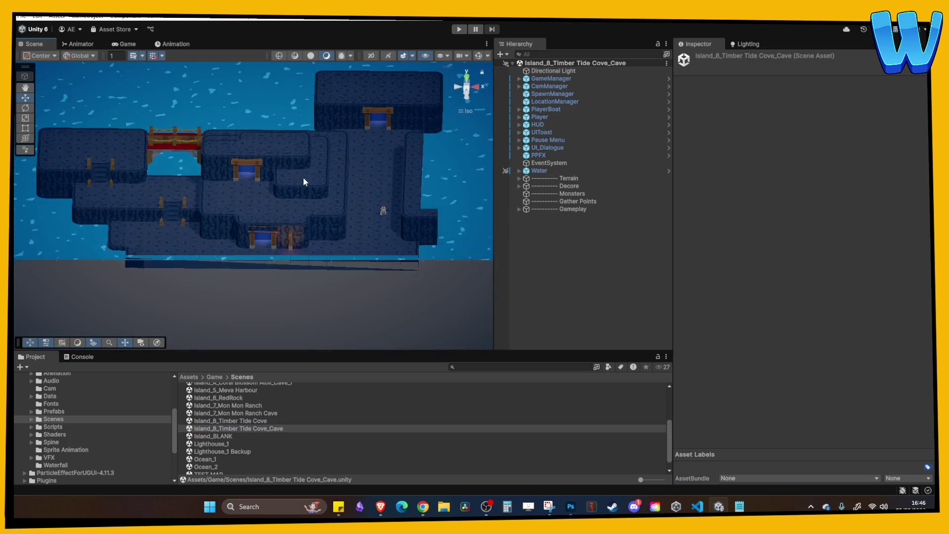
{"action": "left_click", "coordinate": [319, 161]}
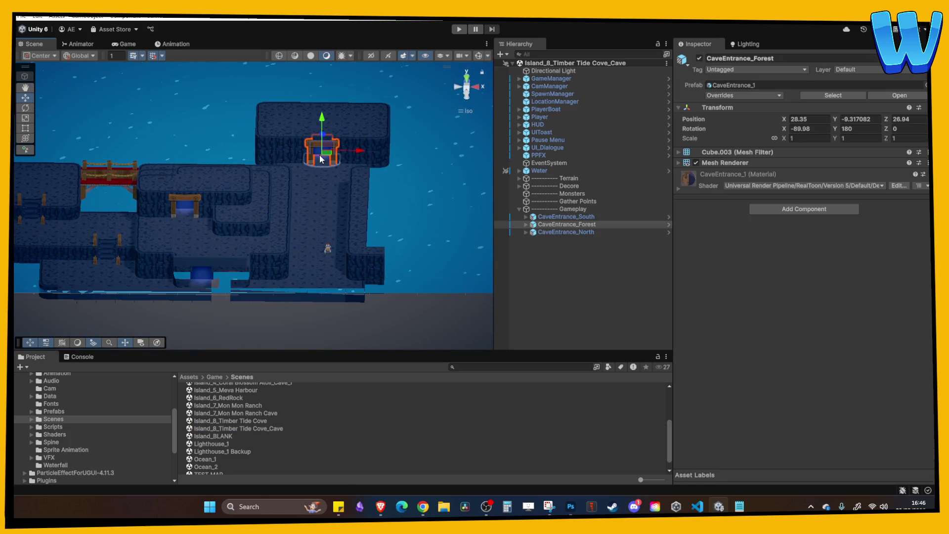
{"action": "left_click", "coordinate": [526, 224]}
{"action": "left_click", "coordinate": [568, 240]}
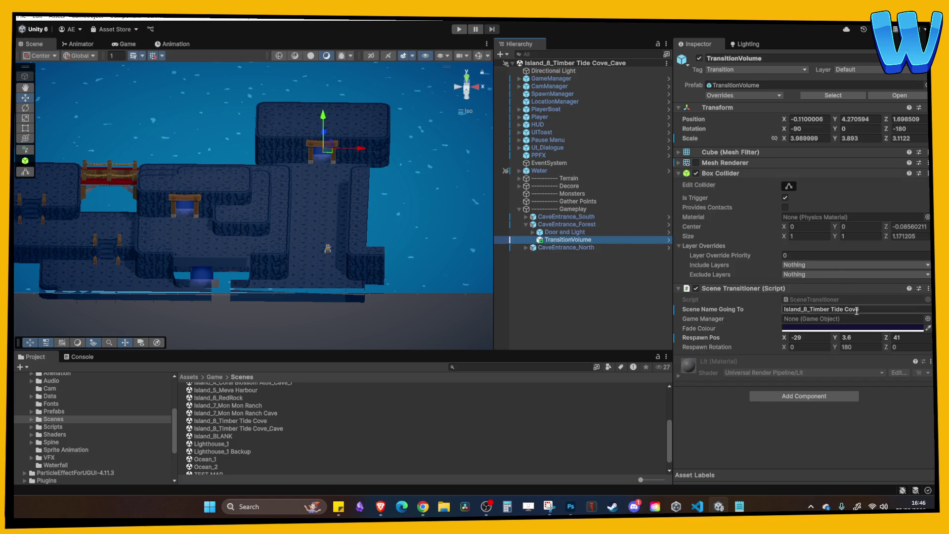
Step: Set its Respawn Pos to -13, 3.6, 73, save the cave scene, and start playing
{"action": "left_click", "coordinate": [810, 338]}
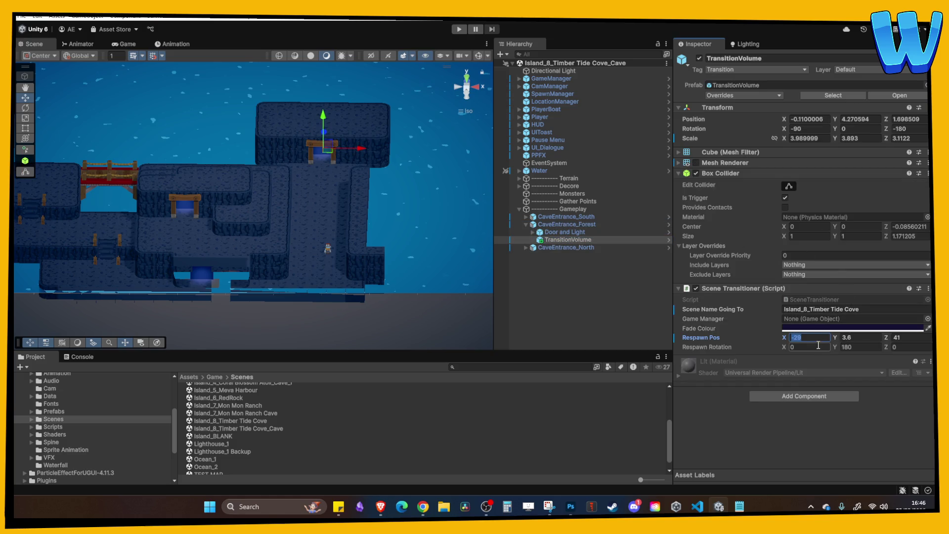
{"action": "type", "text": "-13"}
{"action": "key", "text": "Tab"}
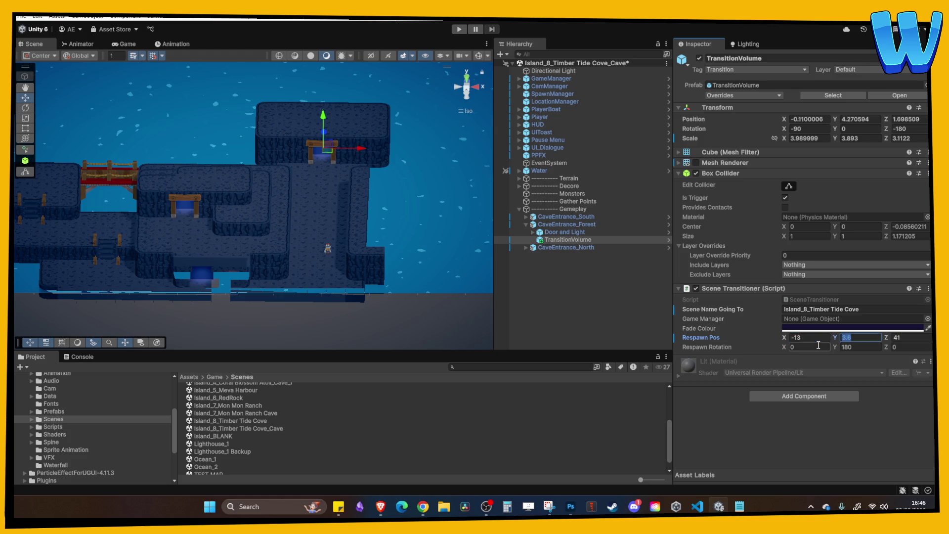
{"action": "type", "text": "3"}
{"action": "key", "text": "Tab"}
{"action": "type", "text": "73"}
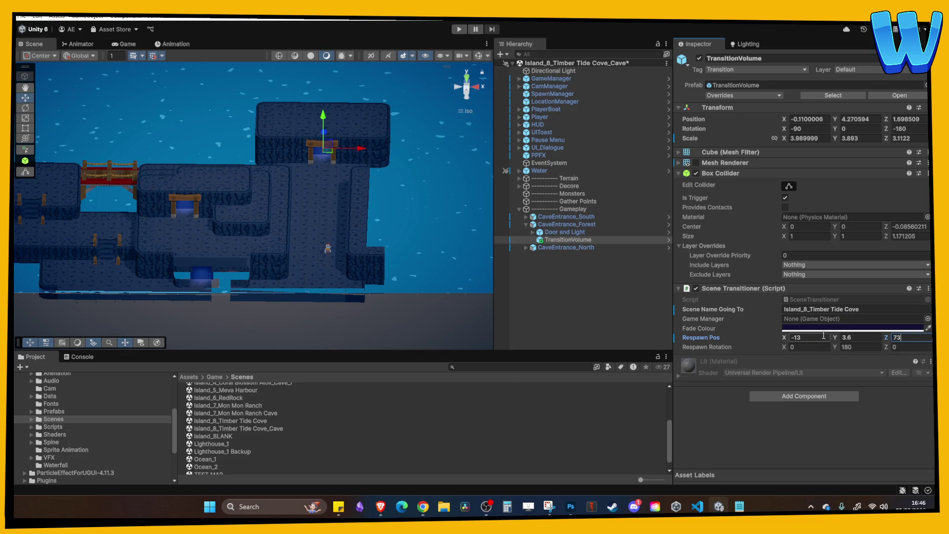
{"action": "key", "text": "ctrl+s"}
{"action": "left_click", "coordinate": [459, 30]}
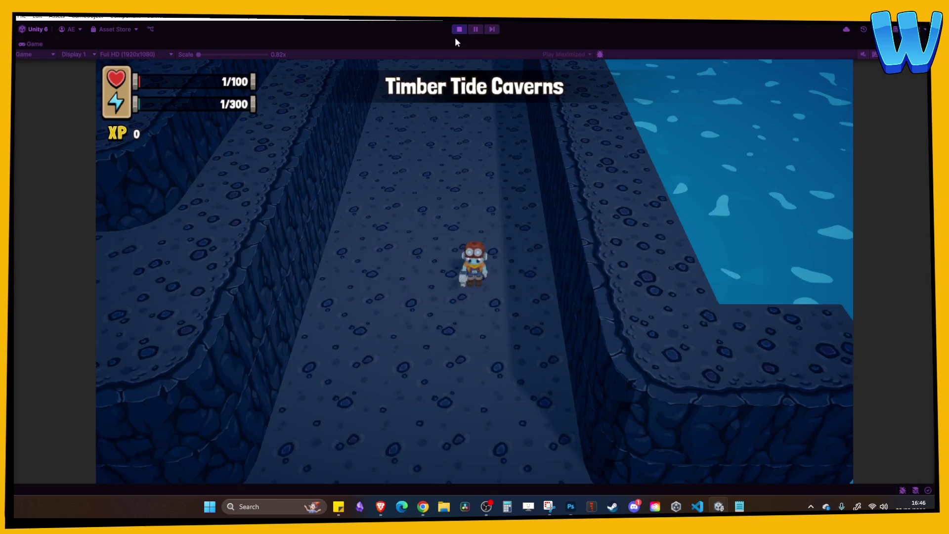
Step: Walk out through the cavern gate, across the bridge into the Cove, and back into the cave entrance
{"action": "key", "text": "w"}
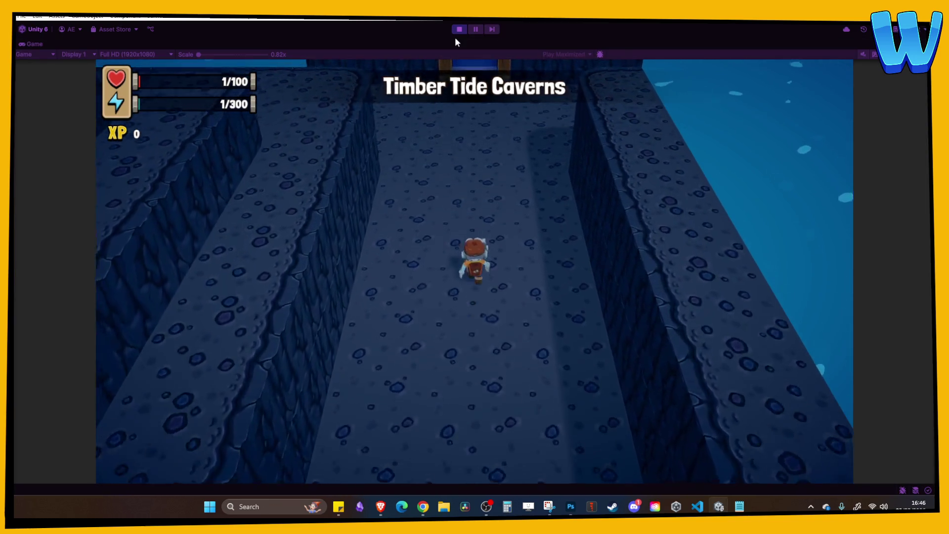
{"action": "key", "text": "s"}
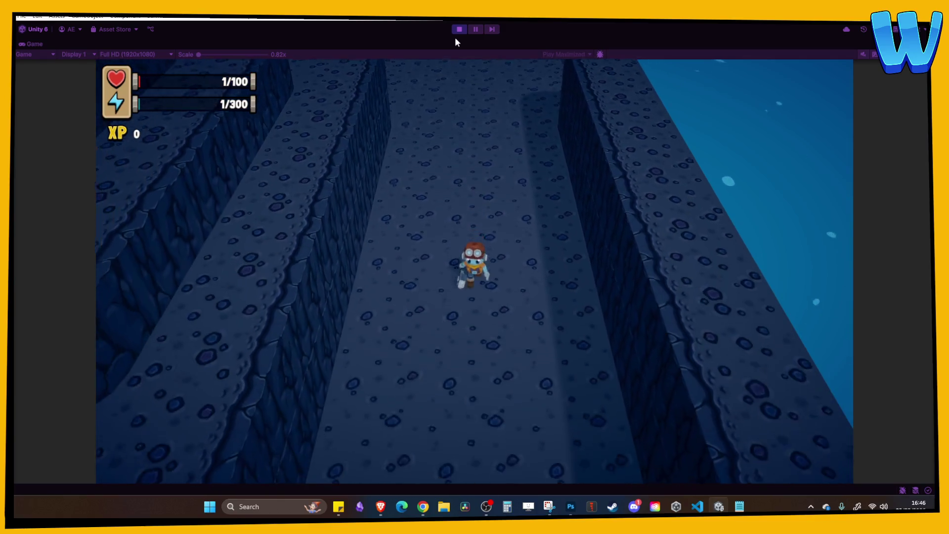
{"action": "key", "text": "w"}
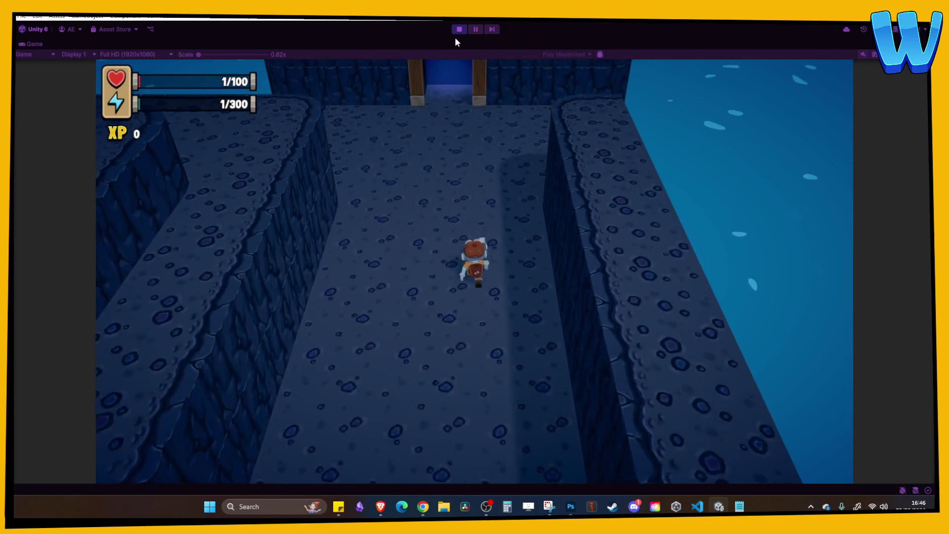
{"action": "key", "text": "w"}
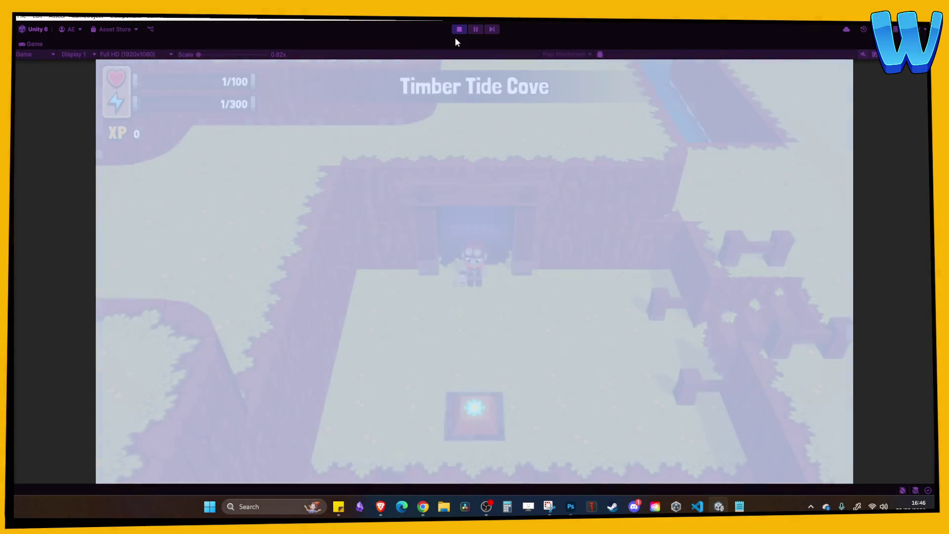
{"action": "key", "text": "s"}
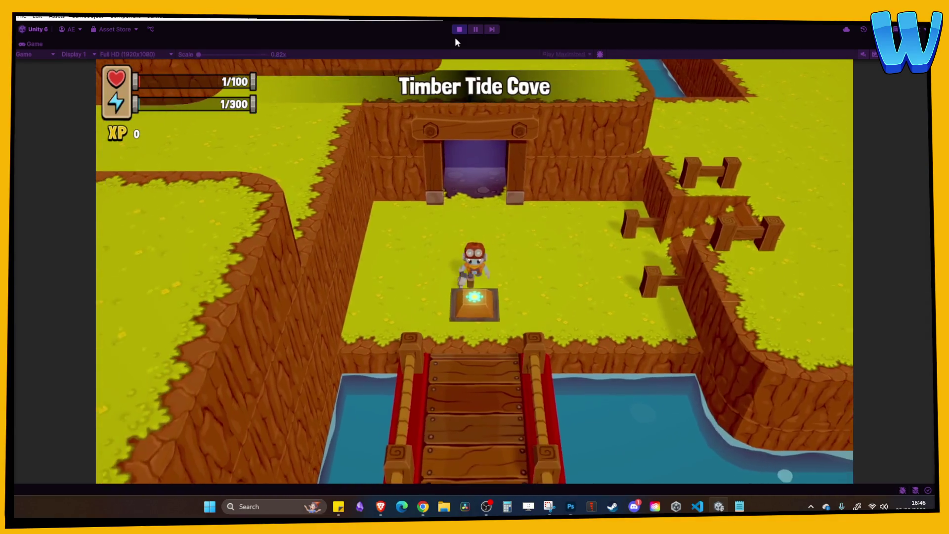
{"action": "key", "text": "s"}
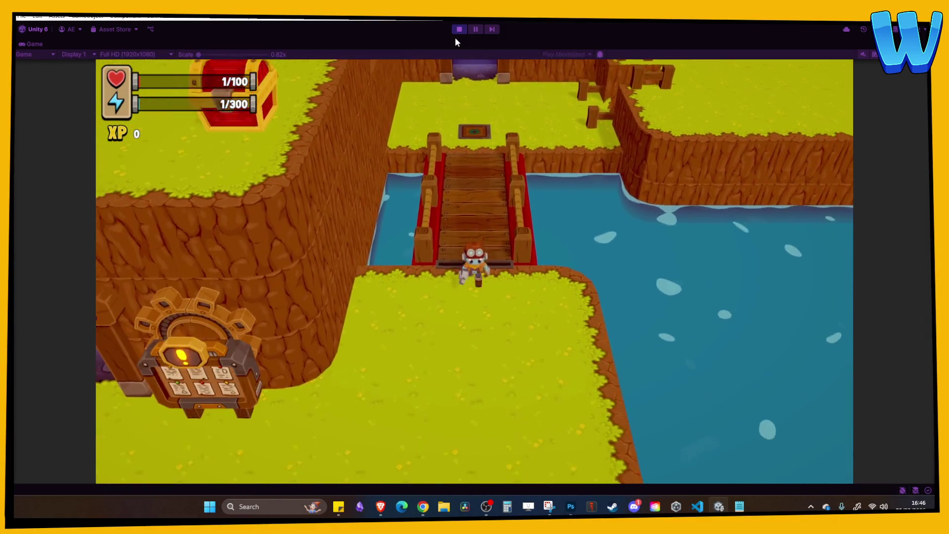
{"action": "key", "text": "a"}
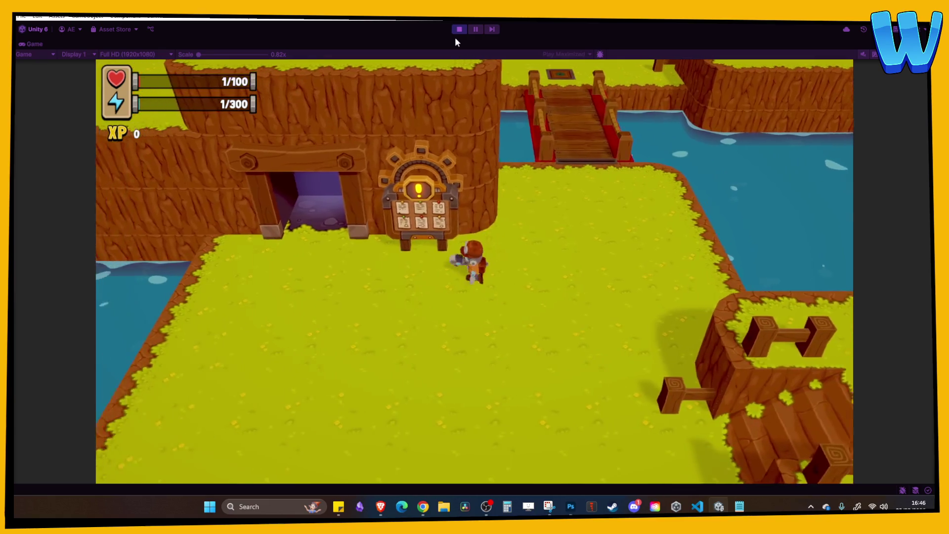
{"action": "key", "text": "w"}
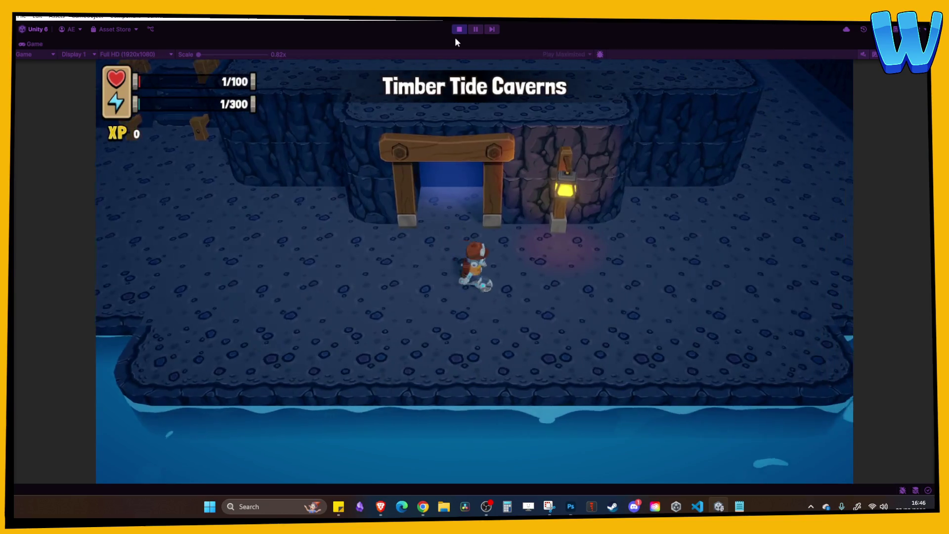
Step: Run up the stone corridor to the wooden doorway and walk through it
{"action": "key", "text": "d"}
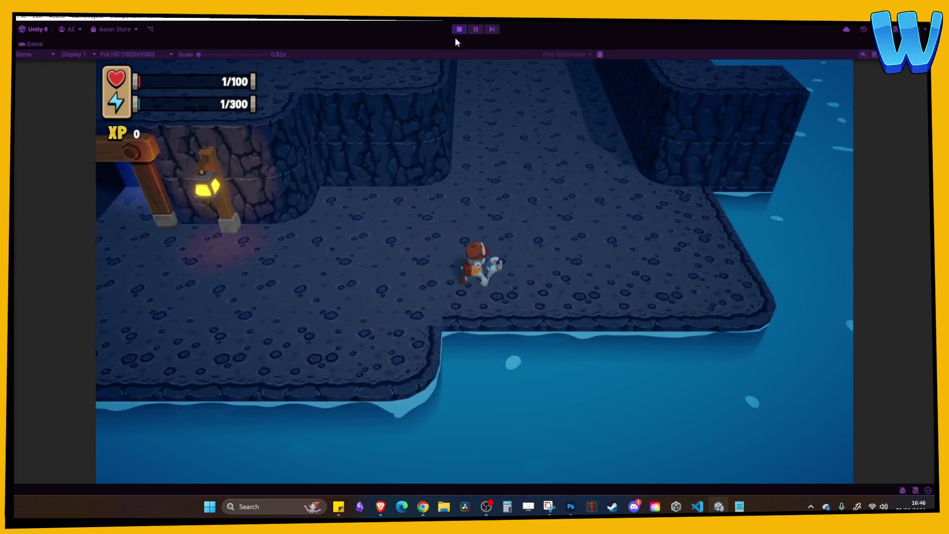
{"action": "key", "text": "w"}
{"action": "key", "text": "w"}
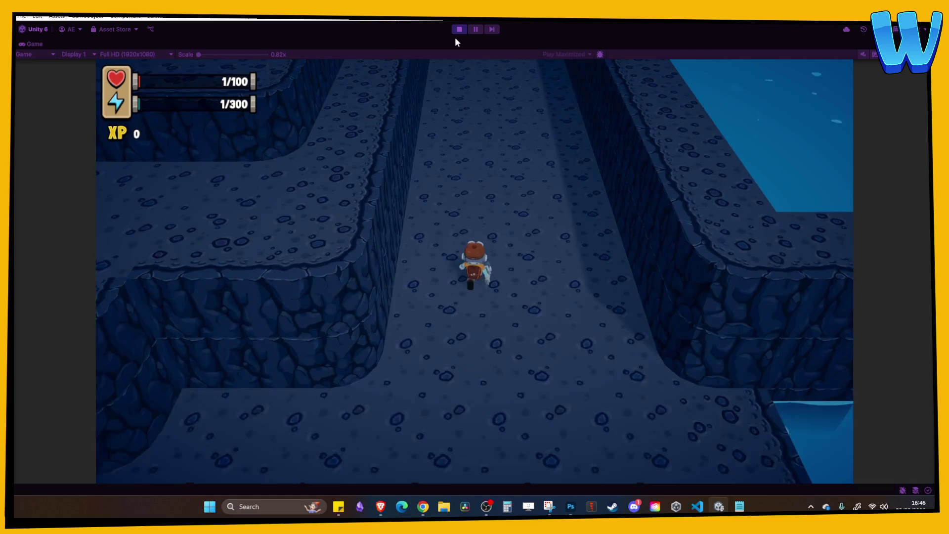
{"action": "key", "text": "w"}
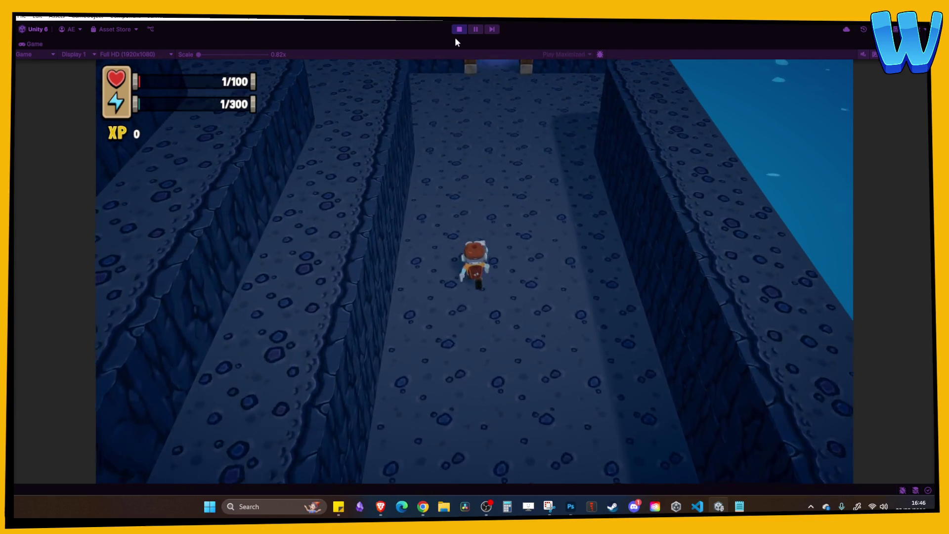
{"action": "key", "text": "w"}
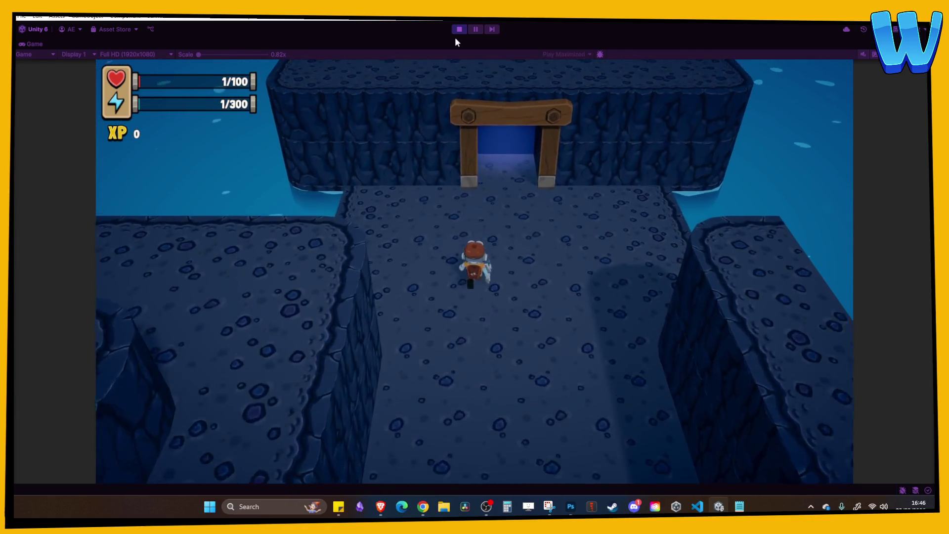
{"action": "key", "text": "w"}
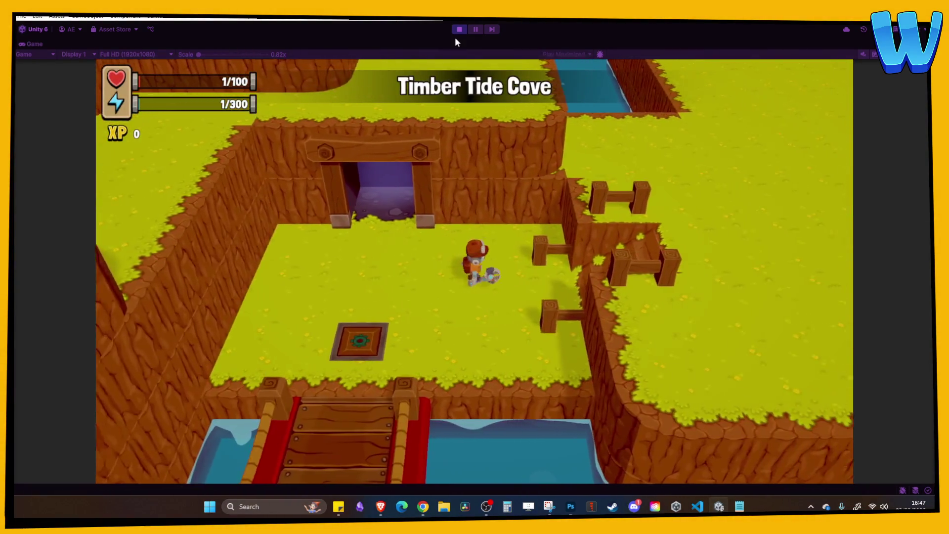
Step: Run around the Timber Tide Cove field toward the water and raised cliff, then stop the play test
{"action": "key", "text": "d"}
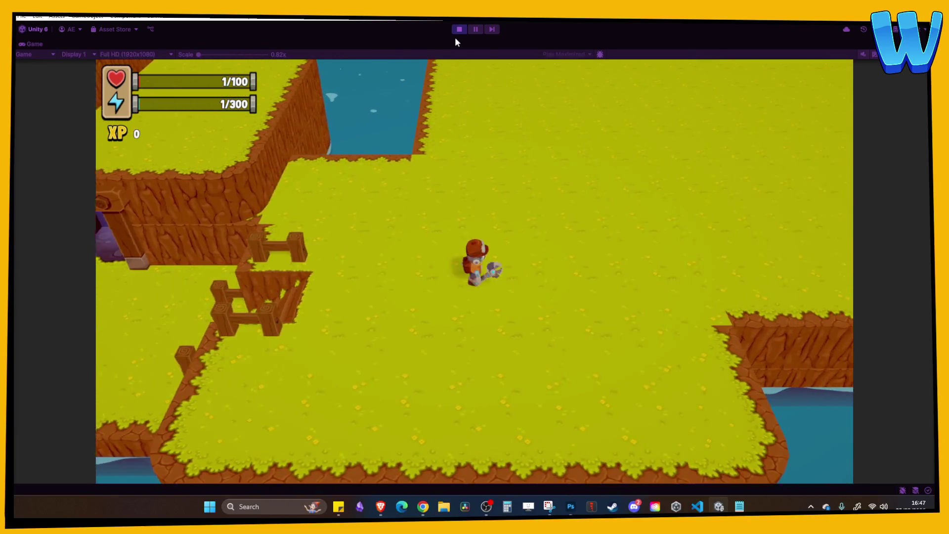
{"action": "key", "text": "w"}
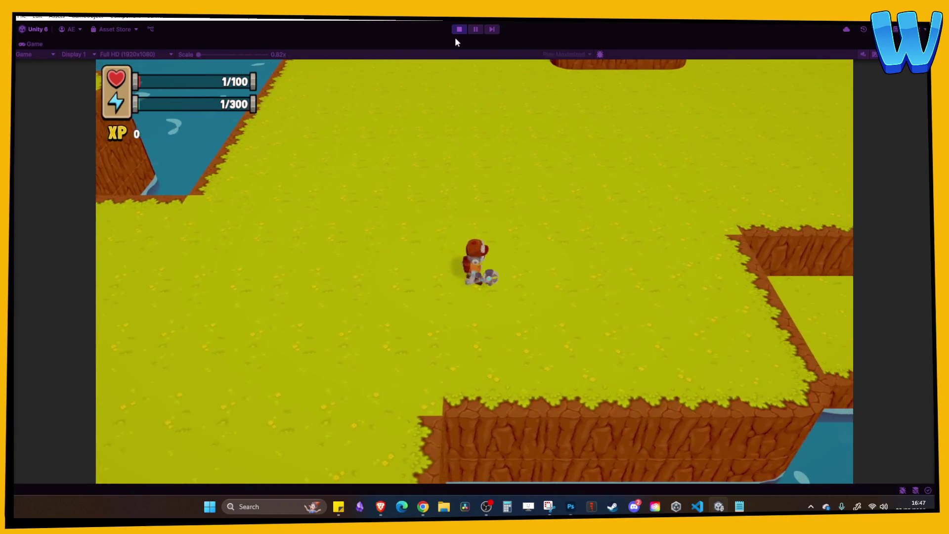
{"action": "key", "text": "d"}
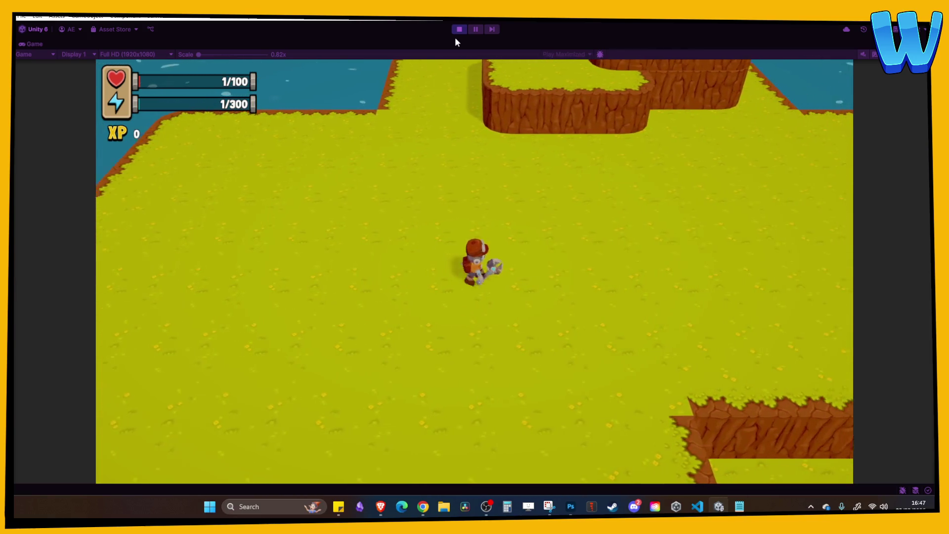
{"action": "key", "text": "w"}
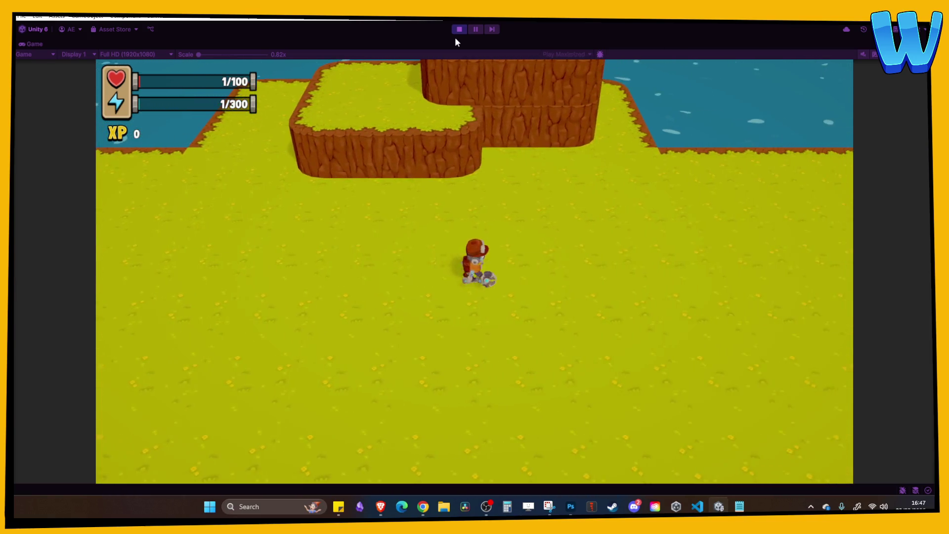
{"action": "key", "text": "w"}
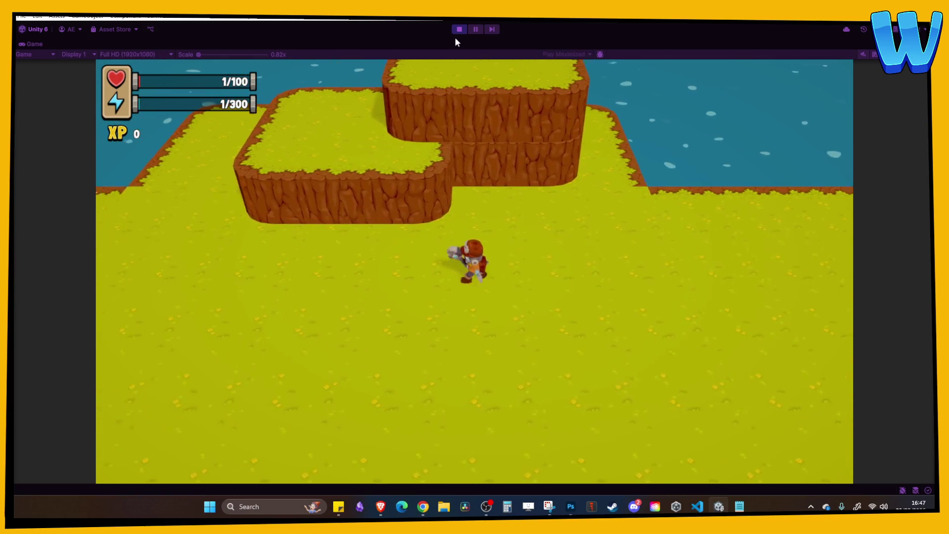
{"action": "key", "text": "w"}
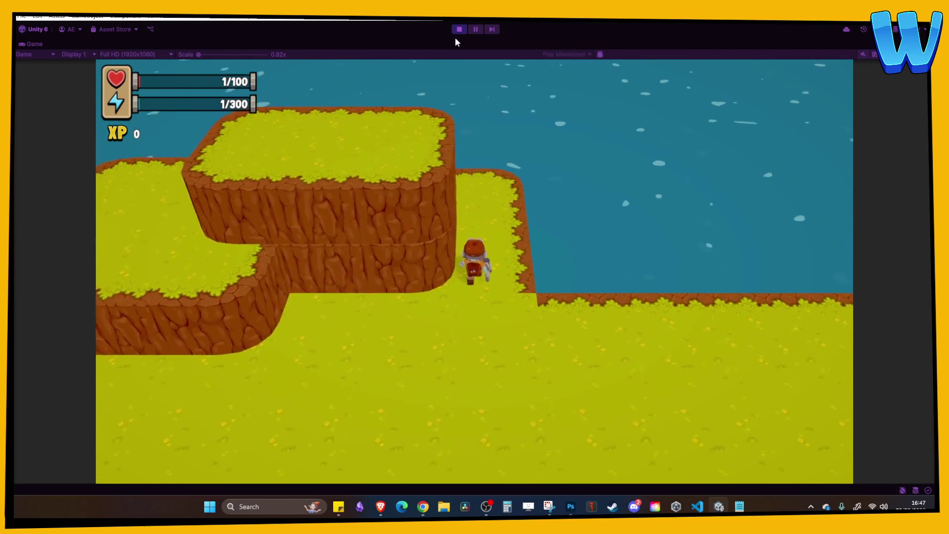
{"action": "key", "text": "a"}
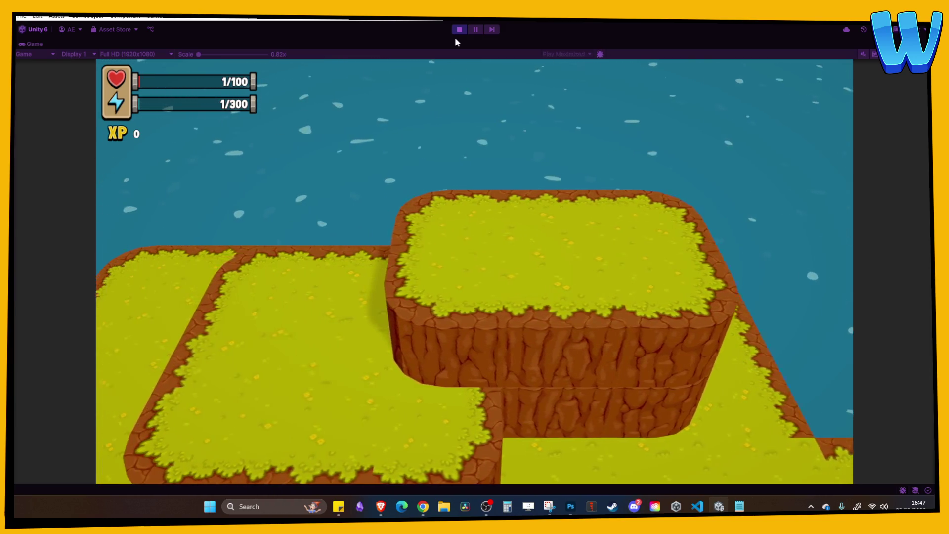
{"action": "key", "text": "w"}
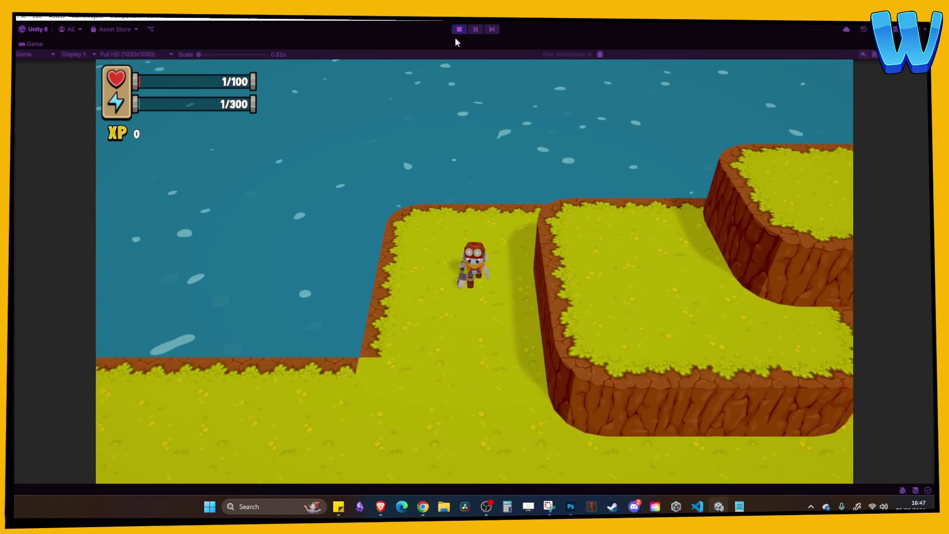
{"action": "key", "text": "d"}
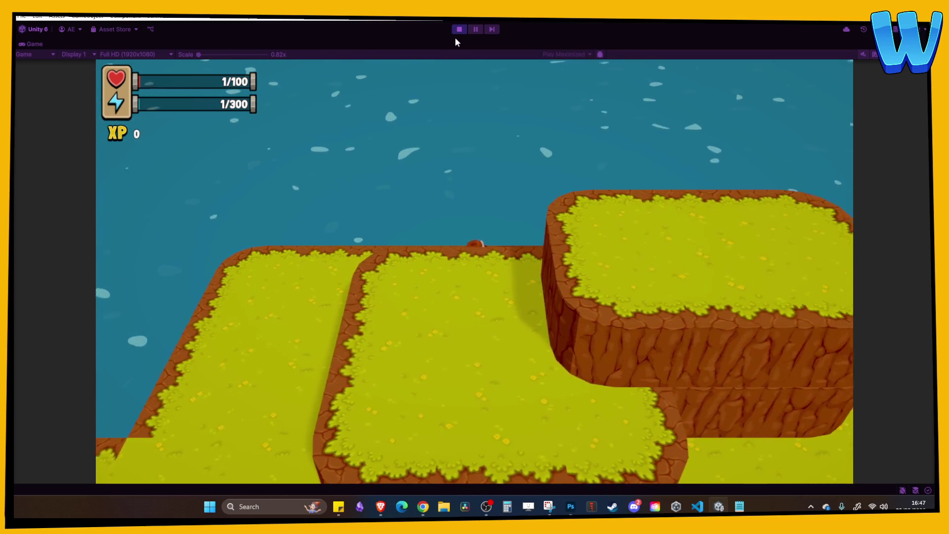
{"action": "key", "text": "d"}
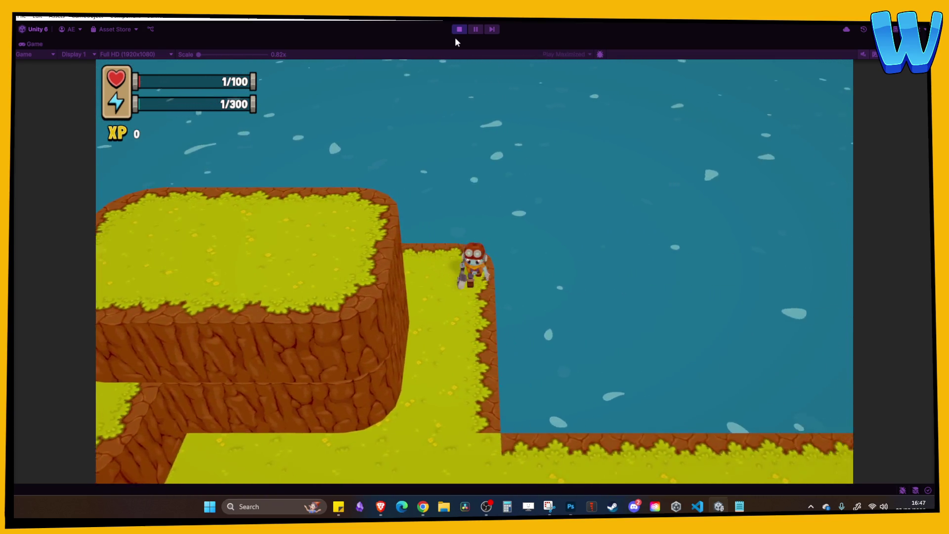
{"action": "left_click", "coordinate": [457, 30]}
Step: Leave the cave scene in the editor and bring up Discord showing the Orphan Moon booth photo
{"action": "scroll", "coordinate": [414, 262], "scroll_direction": "down", "scroll_amount": 5}
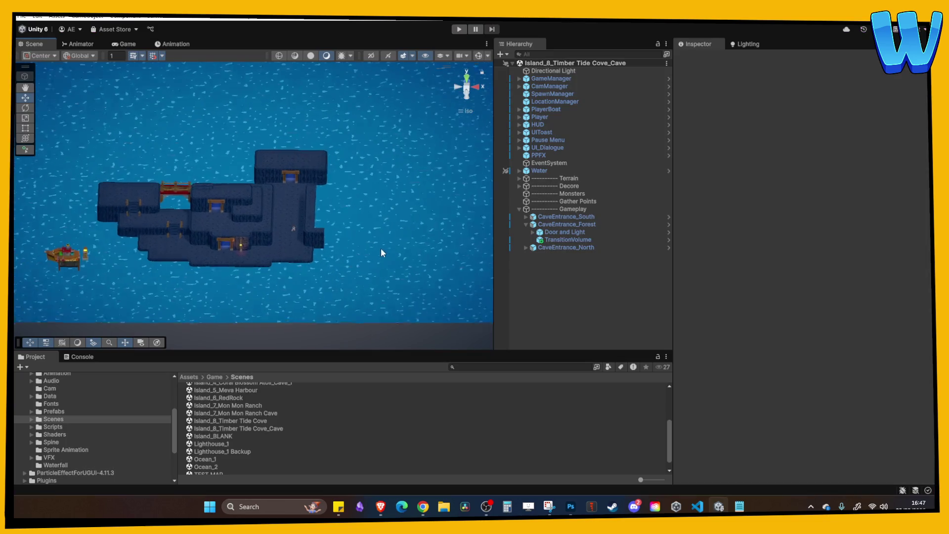
{"action": "scroll", "coordinate": [356, 248], "scroll_direction": "up", "scroll_amount": 5}
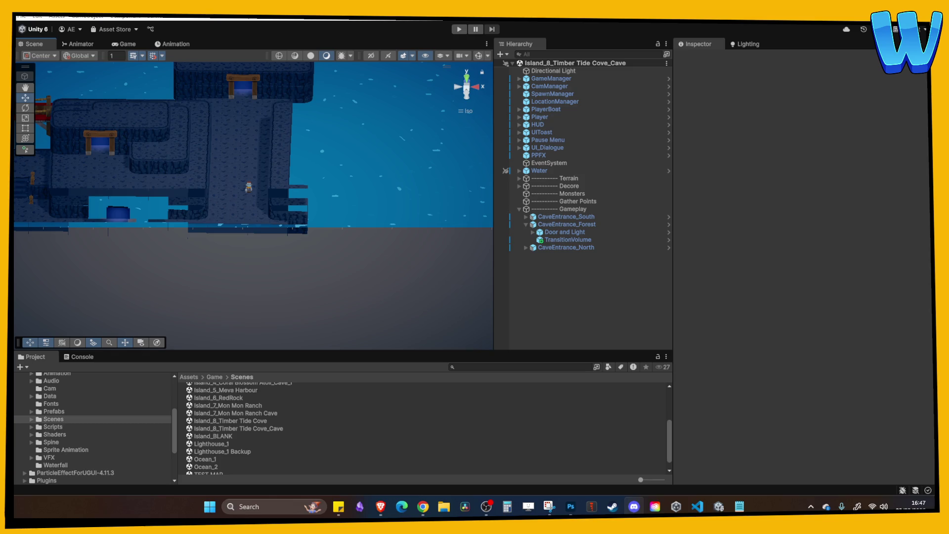
{"action": "left_click", "coordinate": [634, 506]}
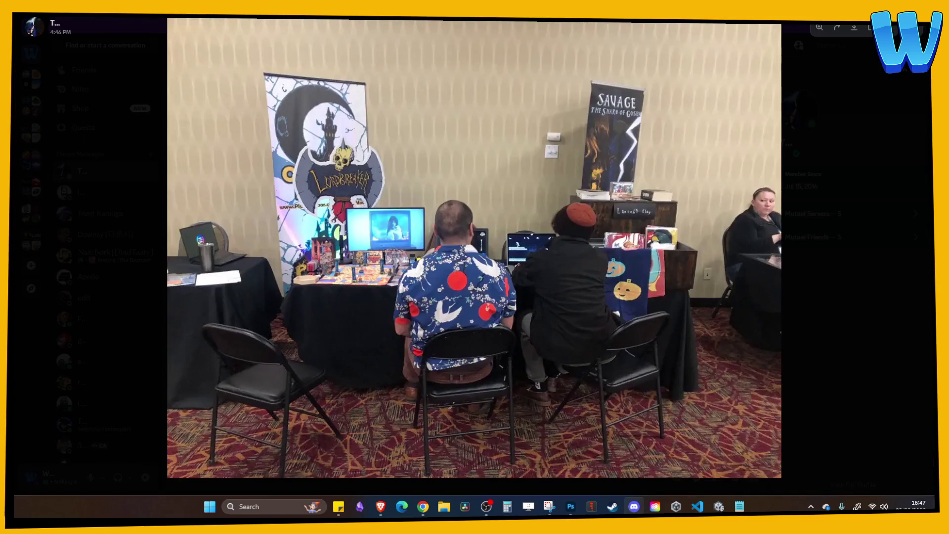
{"action": "left_click", "coordinate": [382, 243]}
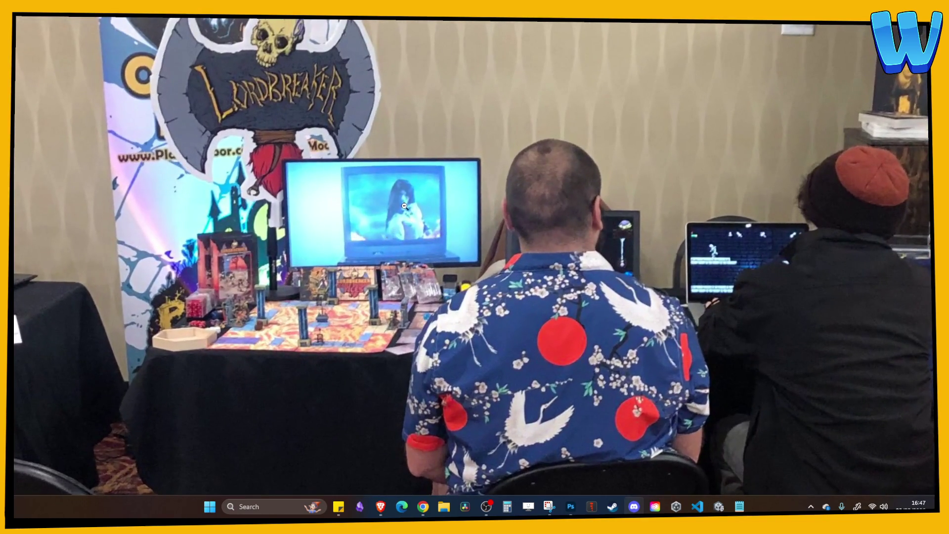
{"action": "left_click", "coordinate": [453, 277]}
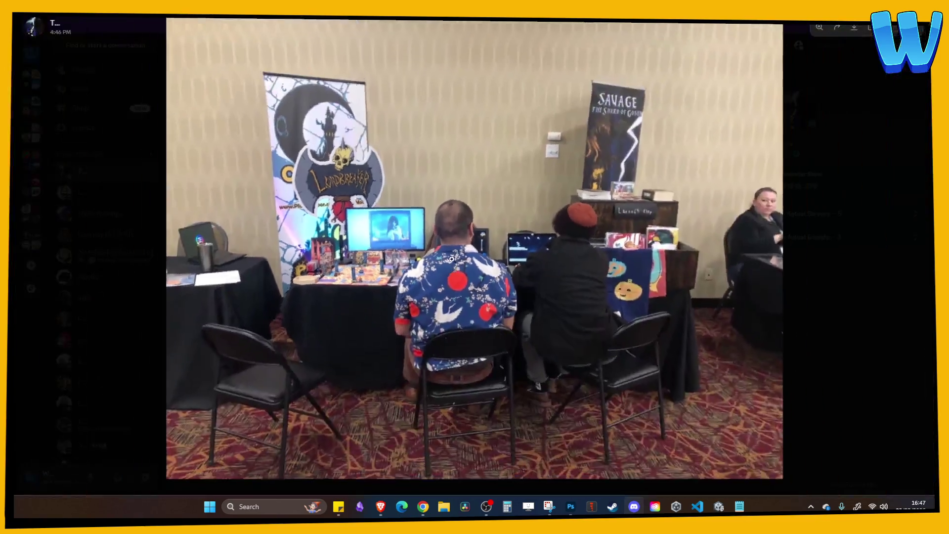
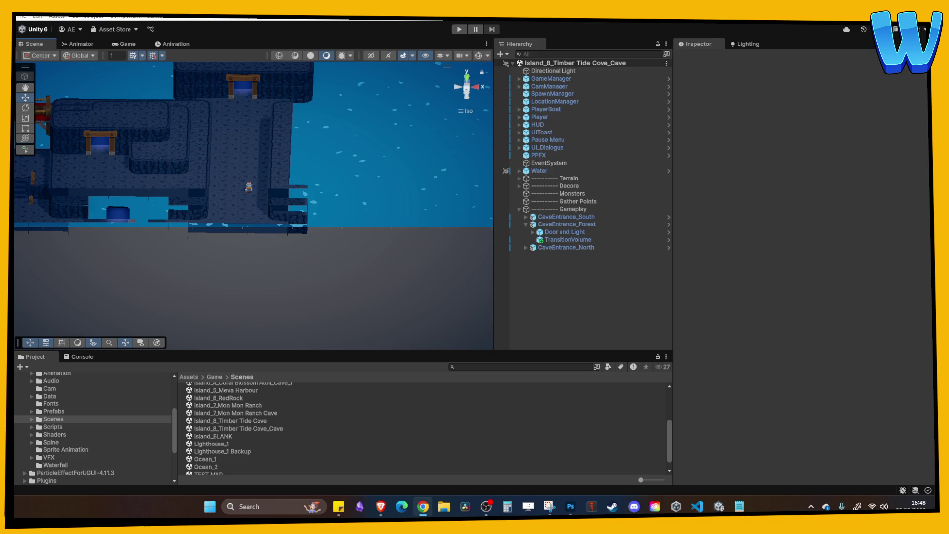
Step: Zoom out over the cave map and frame a BlueCave_Corner_1 tile
{"action": "scroll", "coordinate": [208, 176], "scroll_direction": "down", "scroll_amount": 3}
{"action": "left_click", "coordinate": [218, 217]}
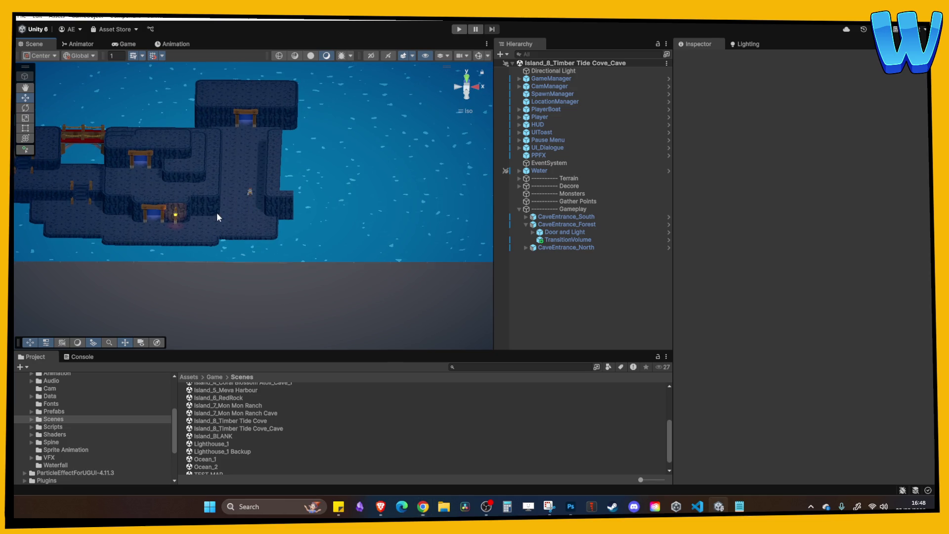
{"action": "left_click", "coordinate": [218, 217]}
{"action": "key", "text": "f"}
Step: Pan across the rest of the cave, then open the Island_8_Timber Tide Cove scene
{"action": "scroll", "coordinate": [229, 199], "scroll_direction": "down", "scroll_amount": 5}
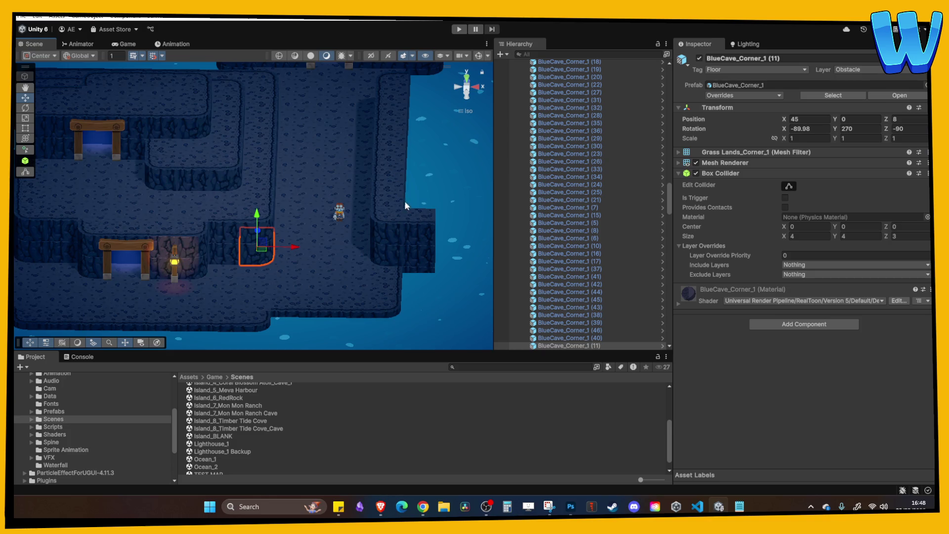
{"action": "key", "text": "Right"}
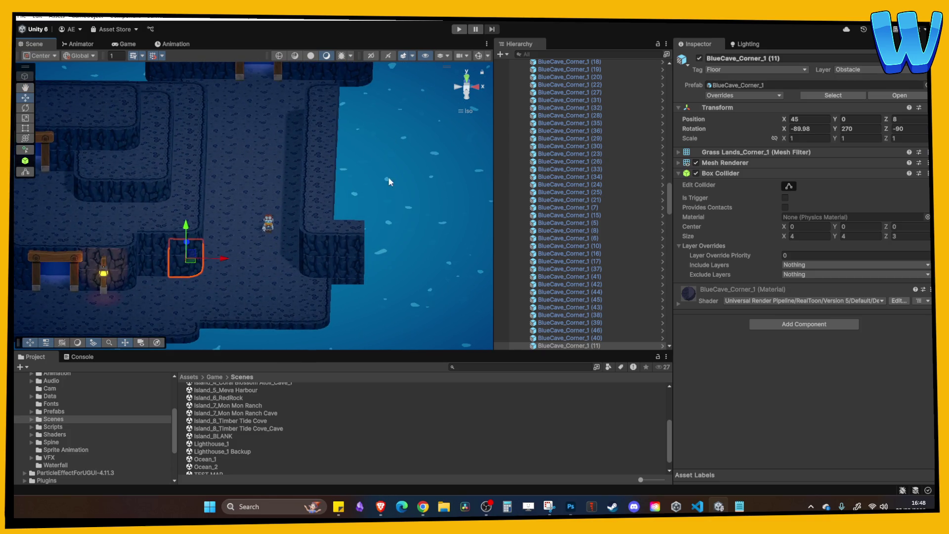
{"action": "scroll", "coordinate": [281, 197], "scroll_direction": "down", "scroll_amount": 2}
{"action": "key", "text": "Left"}
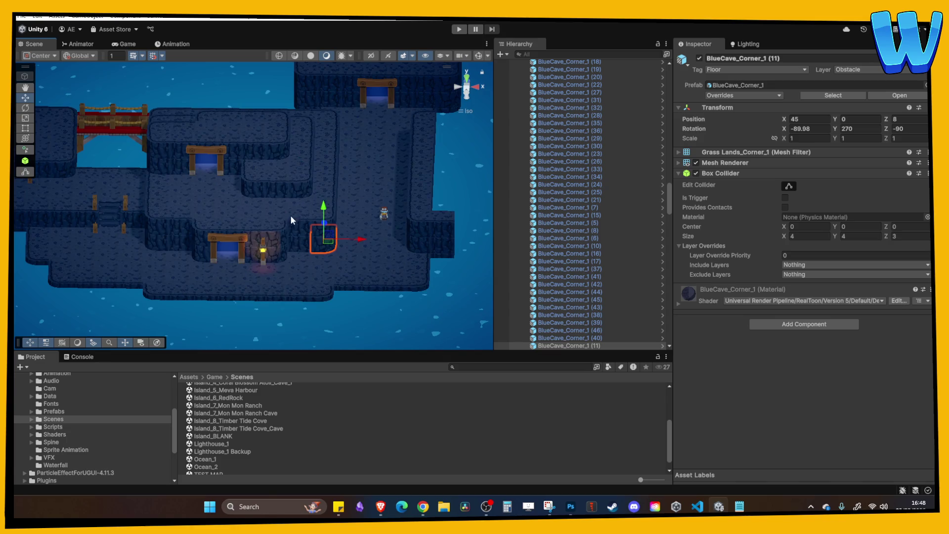
{"action": "double_click", "coordinate": [260, 421]}
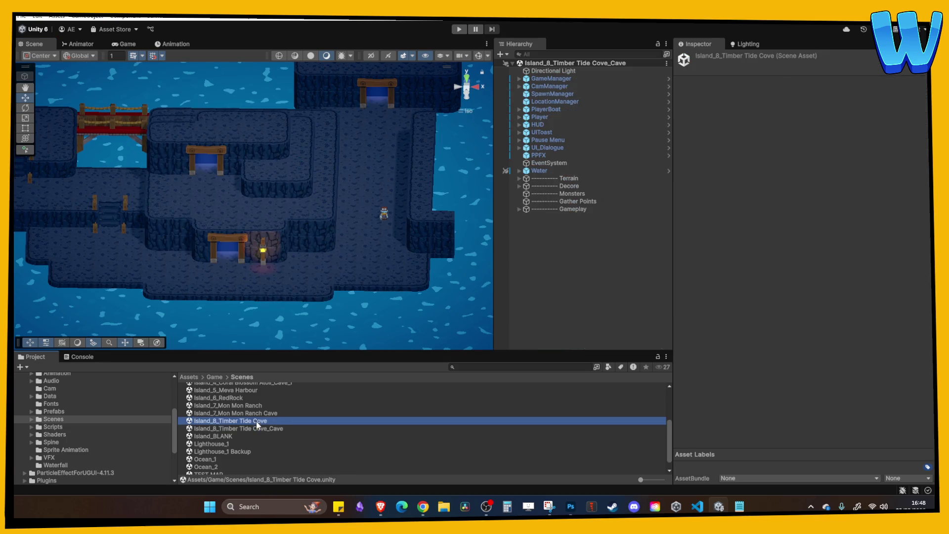
Step: Pan across the Timber Tide Cove island toward its lower docks
{"action": "key", "text": "Left"}
{"action": "key", "text": "Up"}
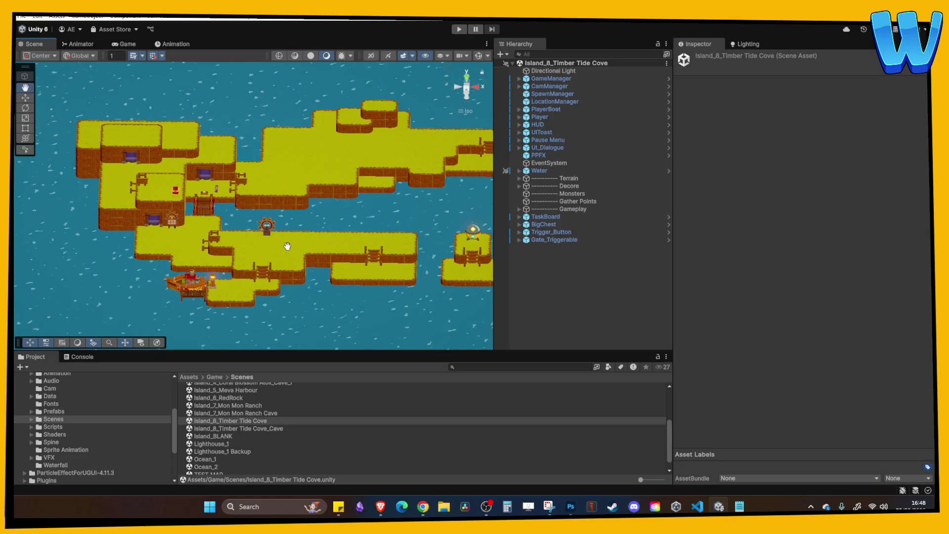
{"action": "key", "text": "Down"}
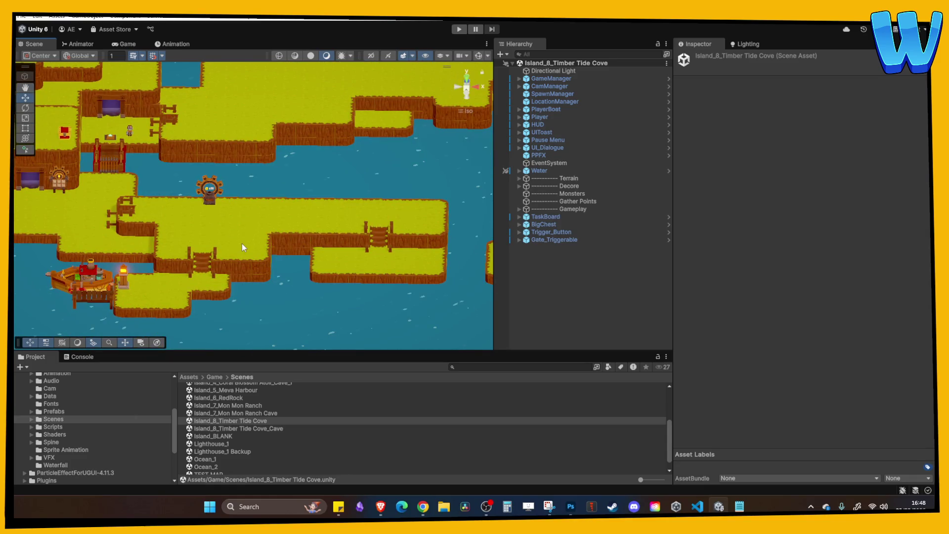
{"action": "key", "text": "Down"}
{"action": "key", "text": "Right"}
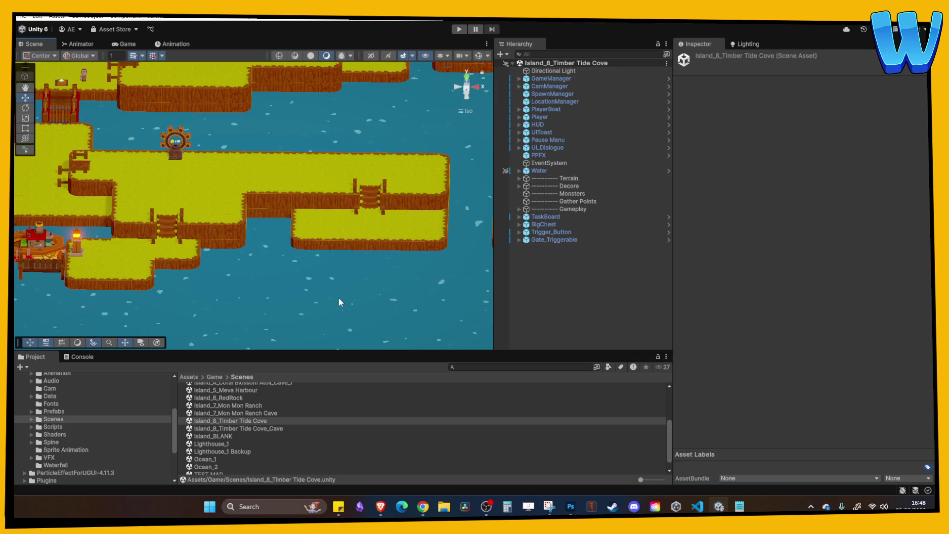
{"action": "scroll", "coordinate": [277, 417], "scroll_direction": "up", "scroll_amount": 3}
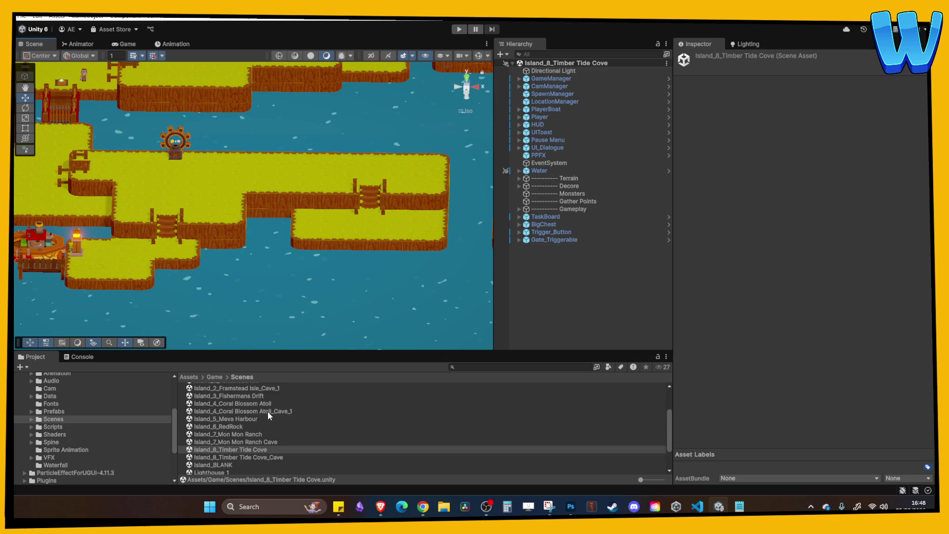
Step: Open Island_2_Farmstead Isle and look around its farm area
{"action": "double_click", "coordinate": [252, 409]}
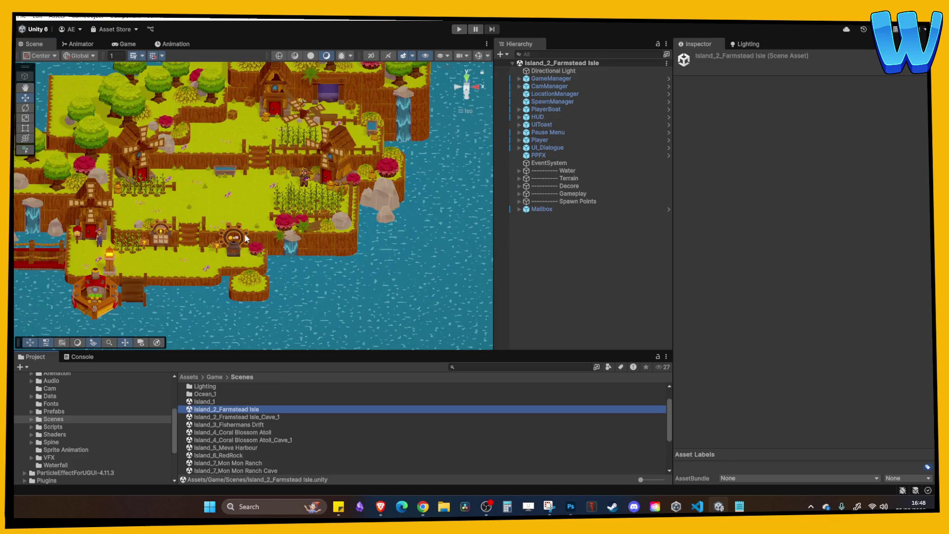
{"action": "scroll", "coordinate": [246, 238], "scroll_direction": "up", "scroll_amount": 5}
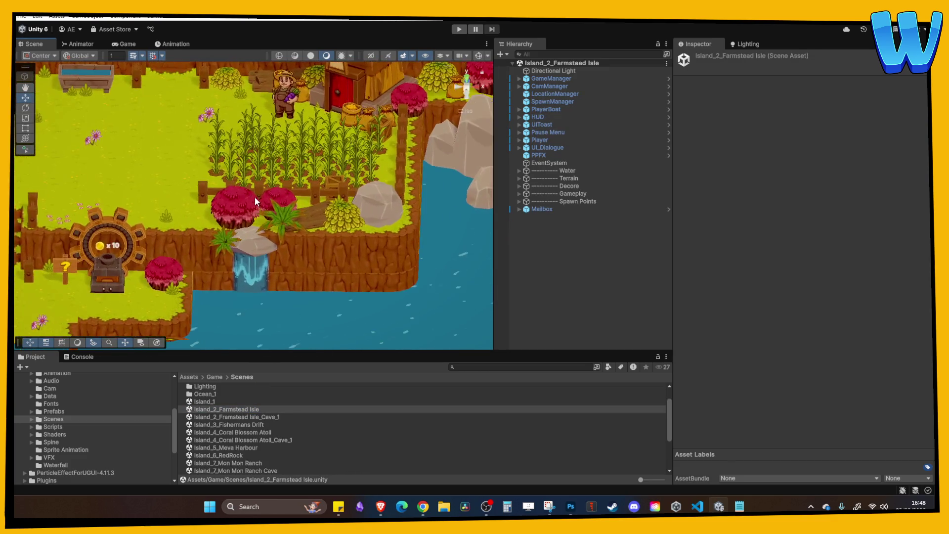
{"action": "scroll", "coordinate": [268, 173], "scroll_direction": "down", "scroll_amount": 6}
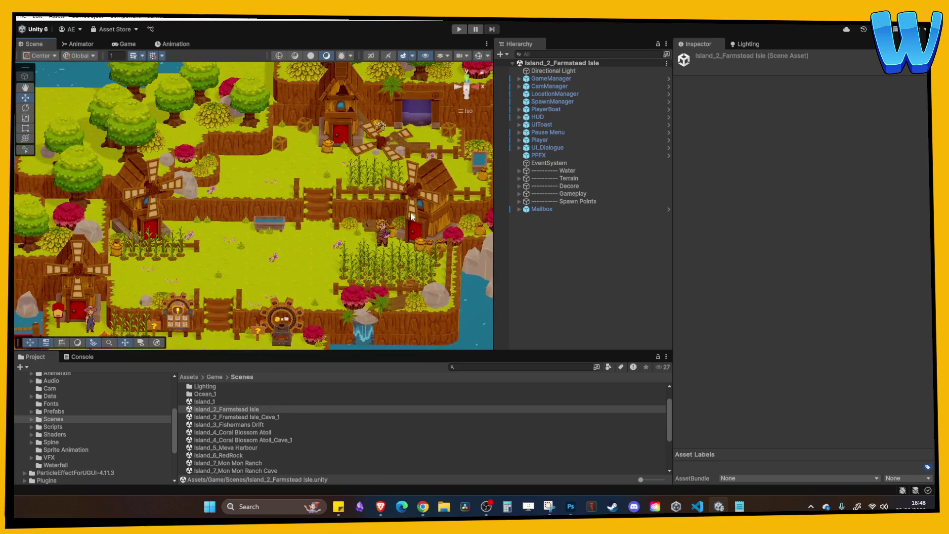
{"action": "key", "text": "Left"}
{"action": "key", "text": "Down"}
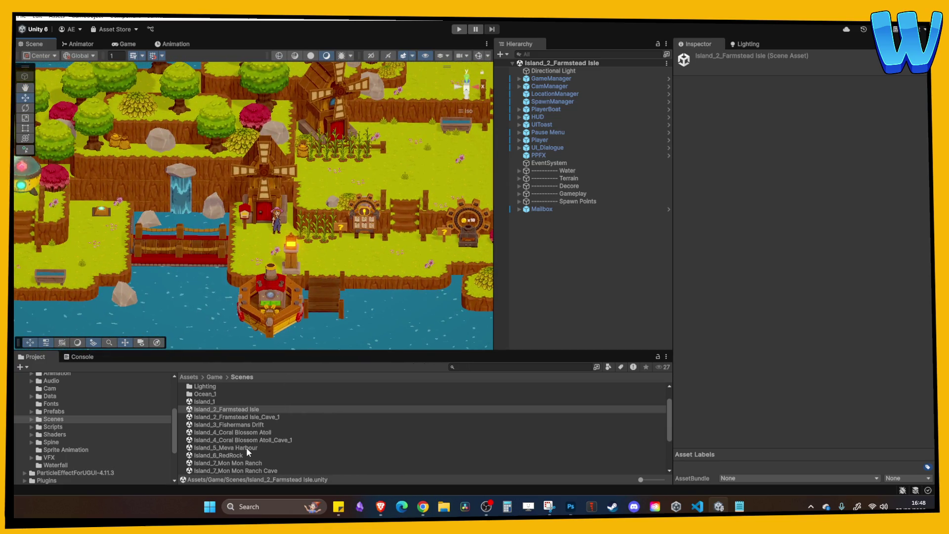
Step: Reopen Island_8_Timber Tide Cove, pan over it, then open Island_7_Mon Mon Ranch
{"action": "left_click", "coordinate": [250, 464]}
{"action": "scroll", "coordinate": [251, 464], "scroll_direction": "down", "scroll_amount": 3}
{"action": "double_click", "coordinate": [252, 451]}
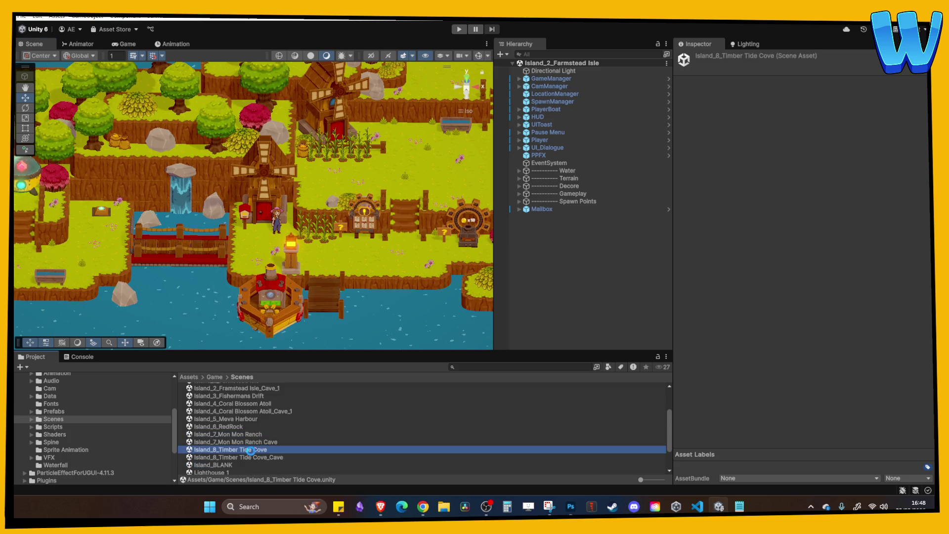
{"action": "scroll", "coordinate": [205, 201], "scroll_direction": "down", "scroll_amount": 3}
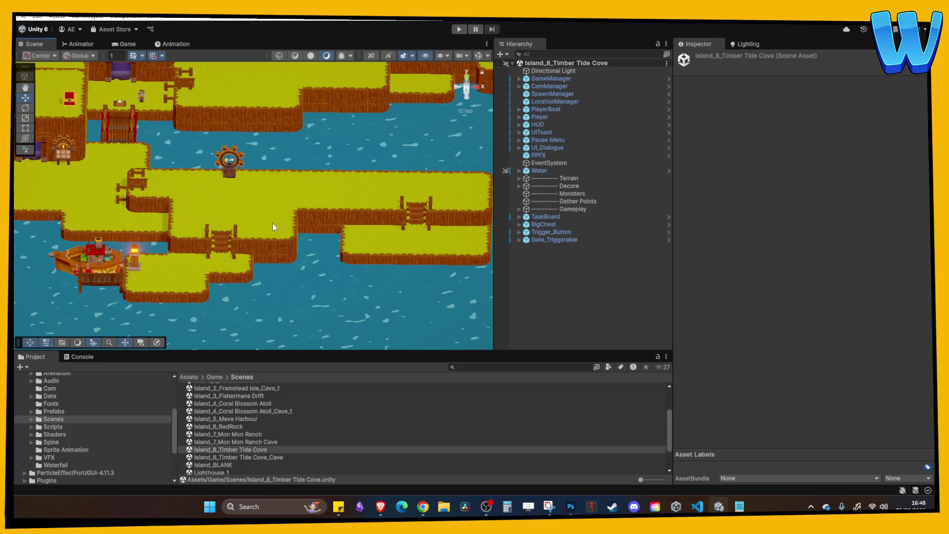
{"action": "key", "text": "Right"}
{"action": "key", "text": "Up"}
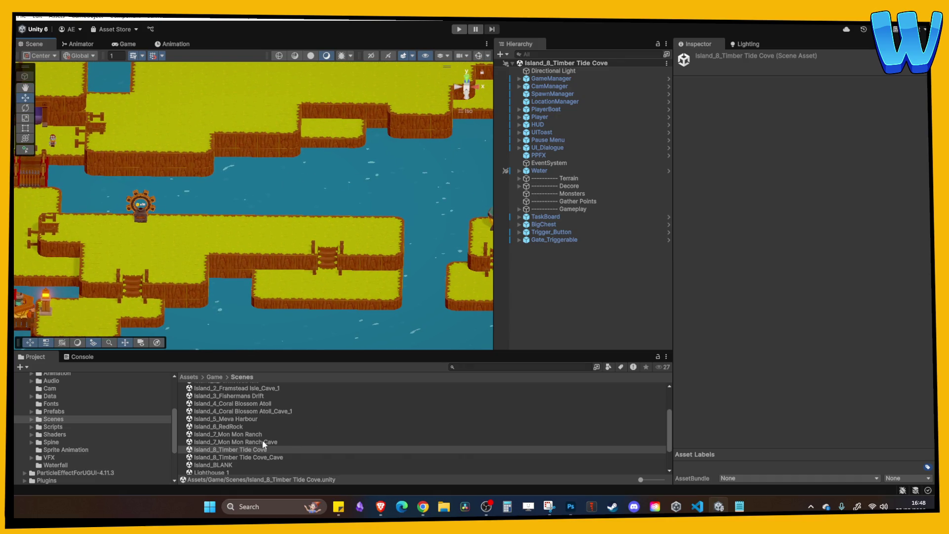
{"action": "double_click", "coordinate": [250, 435]}
Step: Pan around Mon Mon Ranch and select the trough in the ranch pen
{"action": "scroll", "coordinate": [296, 195], "scroll_direction": "up", "scroll_amount": 5}
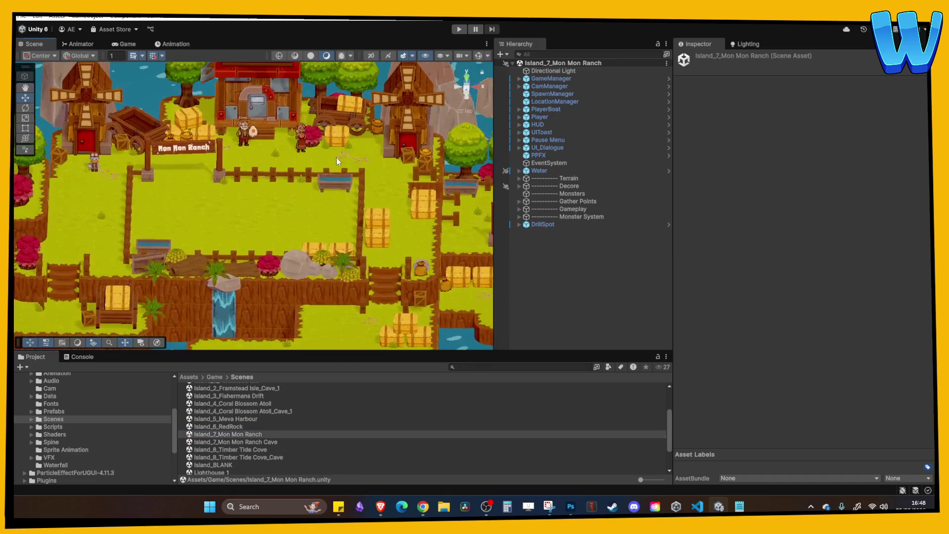
{"action": "mouse_move", "coordinate": [336, 157]}
{"action": "left_mouse_down"}
{"action": "mouse_move", "coordinate": [267, 208]}
{"action": "mouse_move", "coordinate": [247, 180]}
{"action": "mouse_move", "coordinate": [220, 170]}
{"action": "left_mouse_up"}
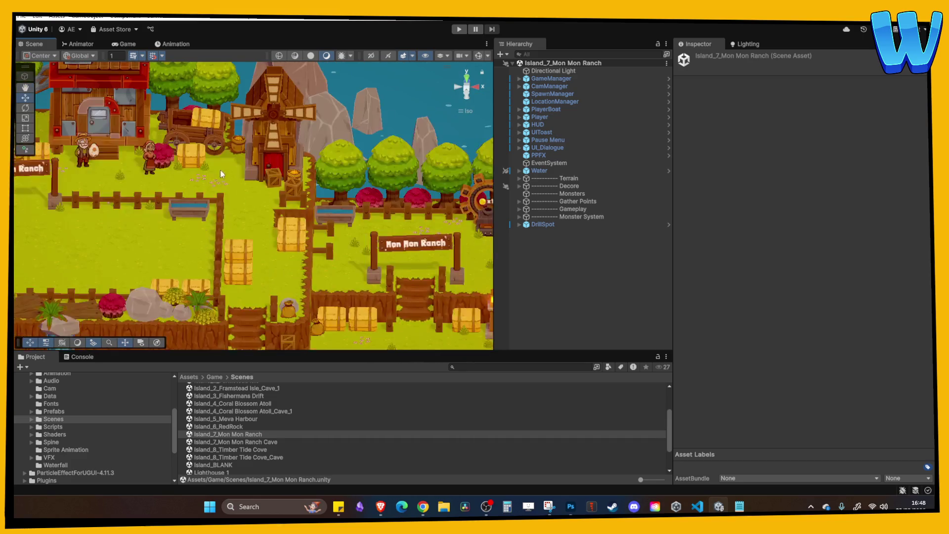
{"action": "scroll", "coordinate": [316, 247], "scroll_direction": "up", "scroll_amount": 6}
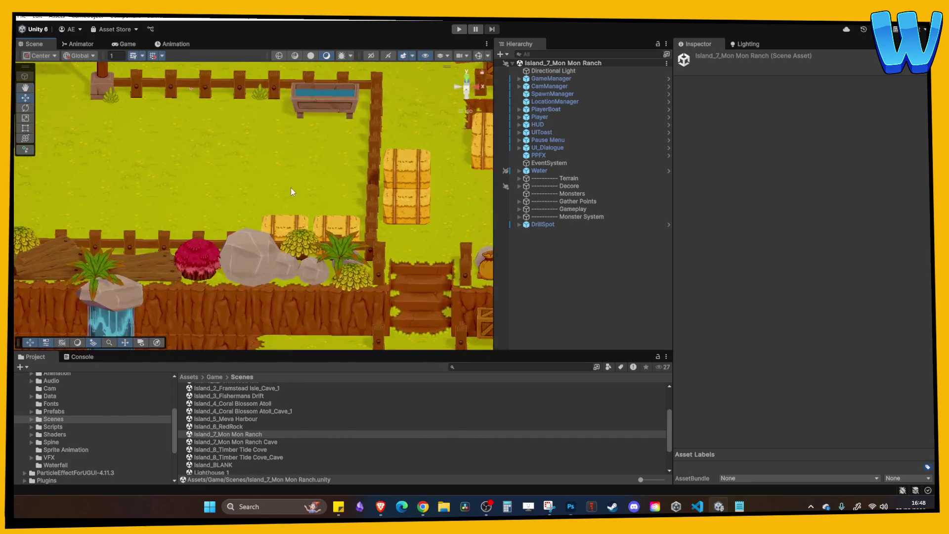
{"action": "left_click", "coordinate": [367, 144]}
{"action": "scroll", "coordinate": [322, 209], "scroll_direction": "down", "scroll_amount": 3}
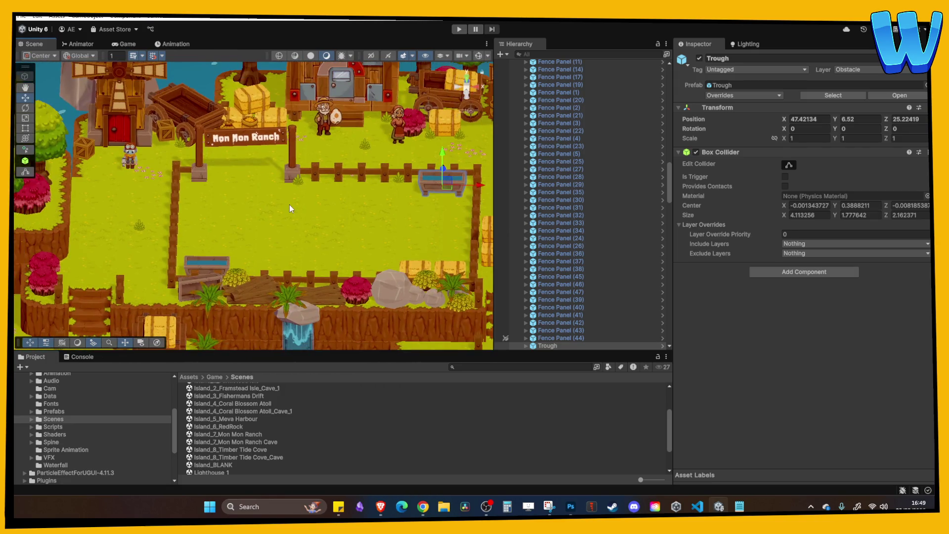
{"action": "scroll", "coordinate": [290, 207], "scroll_direction": "down", "scroll_amount": 5}
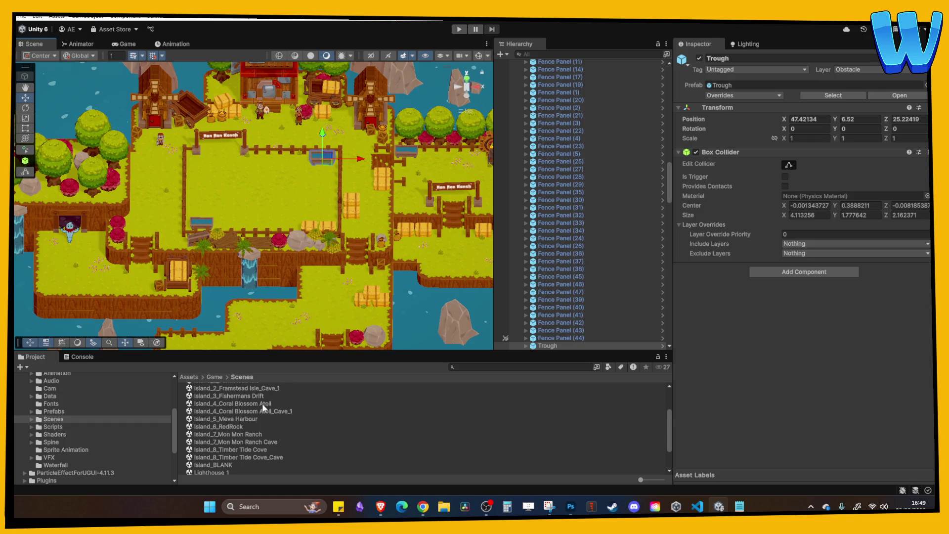
Step: Open Island_5_Meva Harbour at an angled view, select a building, then reopen Island_8_Timber Tide Cove
{"action": "double_click", "coordinate": [237, 419]}
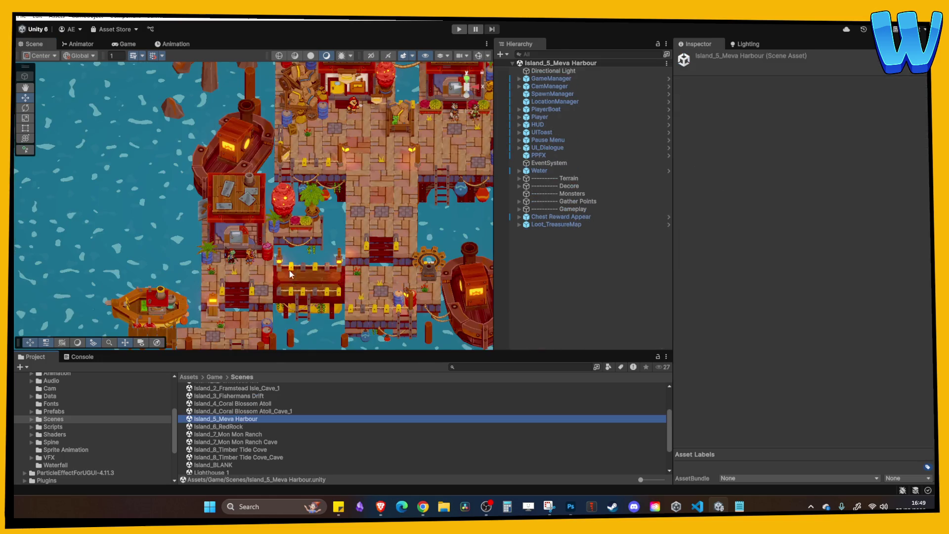
{"action": "mouse_move", "coordinate": [104, 292]}
{"action": "left_mouse_down"}
{"action": "mouse_move", "coordinate": [335, 162]}
{"action": "mouse_move", "coordinate": [286, 237]}
{"action": "left_mouse_up"}
{"action": "scroll", "coordinate": [286, 237], "scroll_direction": "down", "scroll_amount": 5}
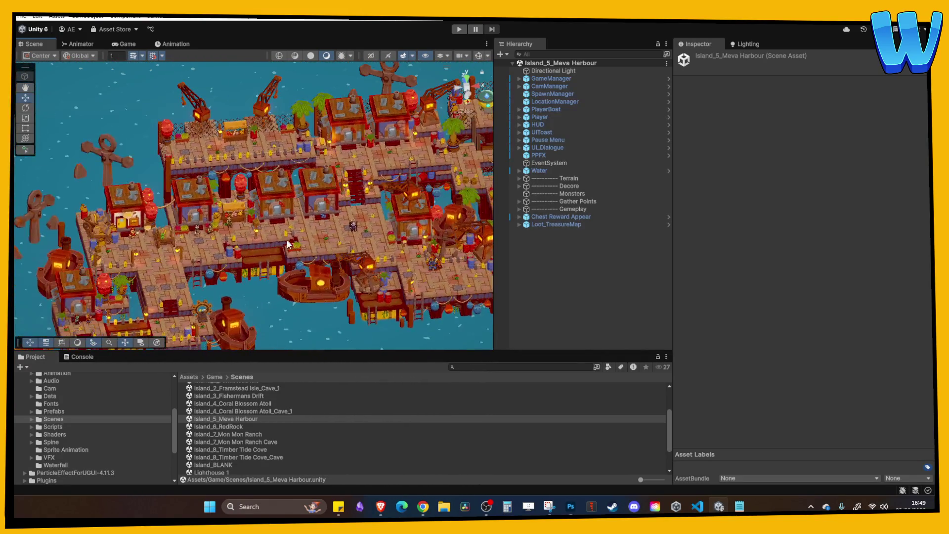
{"action": "left_click", "coordinate": [287, 241]}
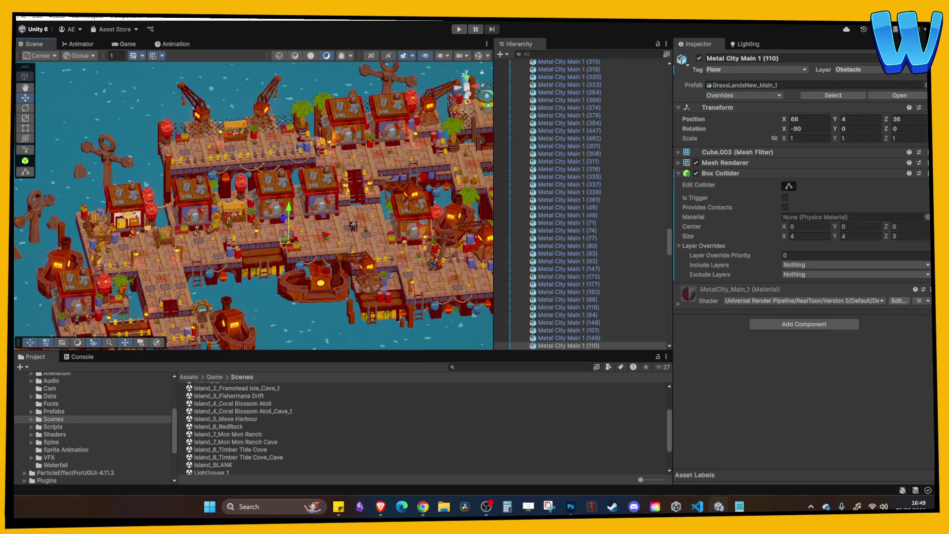
{"action": "left_click", "coordinate": [380, 506]}
{"action": "double_click", "coordinate": [249, 450]}
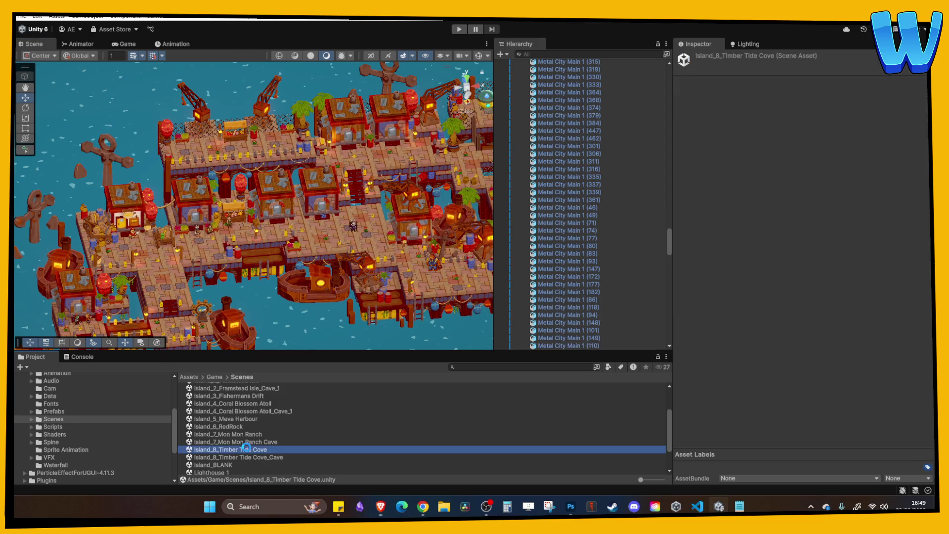
Step: Review the Photoshop water-wheel and log-bridge sketch, then select the Island_8_Timber Tide Cove_Cave scene
{"action": "mouse_move", "coordinate": [404, 220]}
{"action": "left_mouse_down"}
{"action": "mouse_move", "coordinate": [303, 233]}
{"action": "mouse_move", "coordinate": [363, 243]}
{"action": "mouse_move", "coordinate": [319, 248]}
{"action": "mouse_move", "coordinate": [222, 238]}
{"action": "left_mouse_up"}
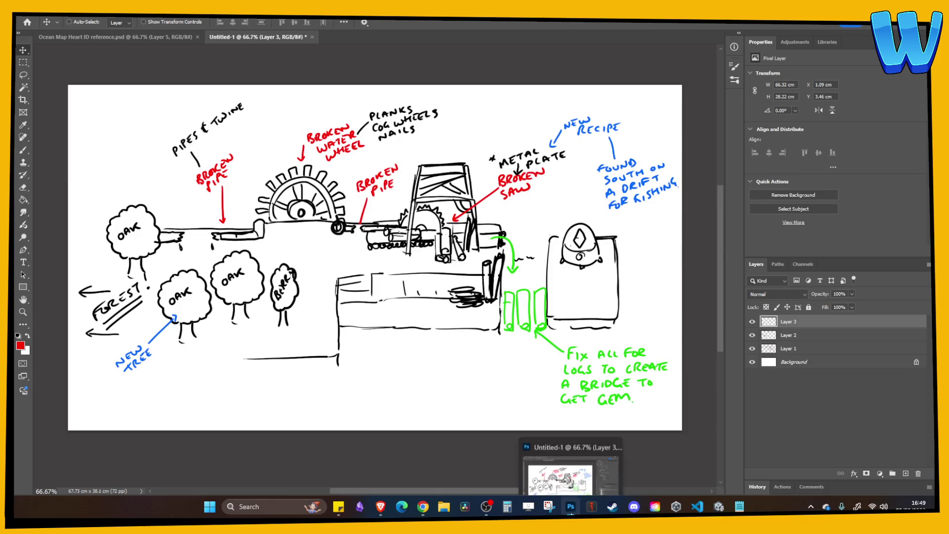
{"action": "left_click", "coordinate": [571, 507]}
{"action": "left_click", "coordinate": [266, 458]}
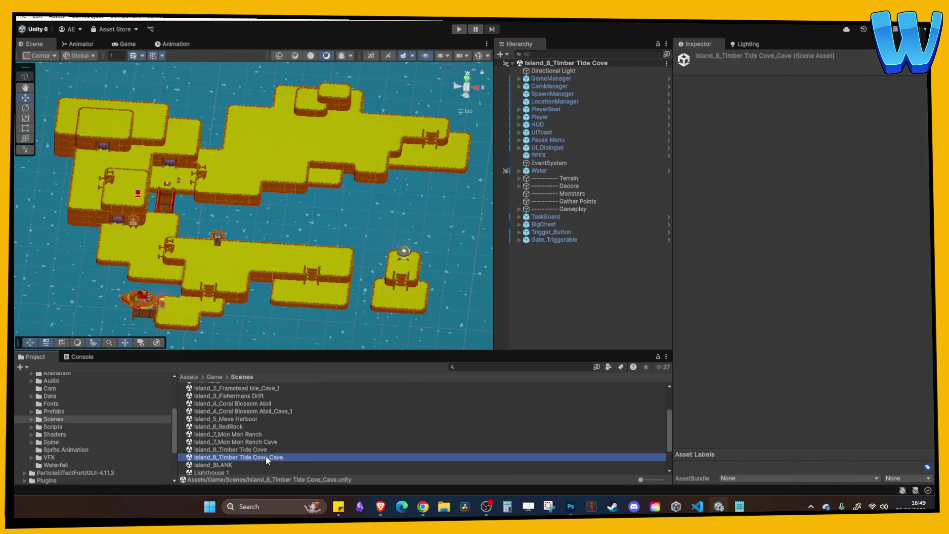
{"action": "double_click", "coordinate": [270, 455]}
{"action": "mouse_move", "coordinate": [262, 247]}
{"action": "left_mouse_down"}
{"action": "mouse_move", "coordinate": [275, 212]}
{"action": "mouse_move", "coordinate": [305, 229]}
{"action": "mouse_move", "coordinate": [307, 216]}
{"action": "left_mouse_up"}
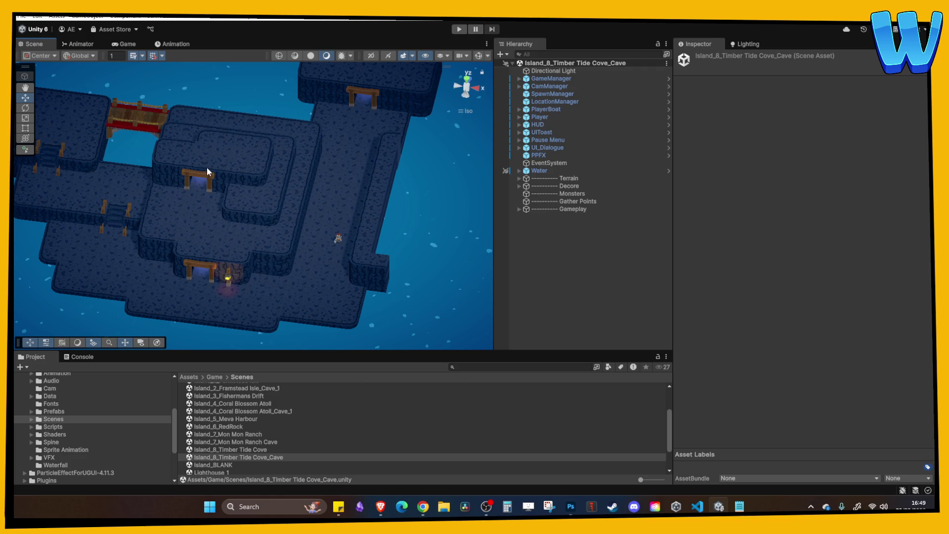
{"action": "left_click_drag", "start_coordinate": [206, 167], "coordinate": [231, 161]}
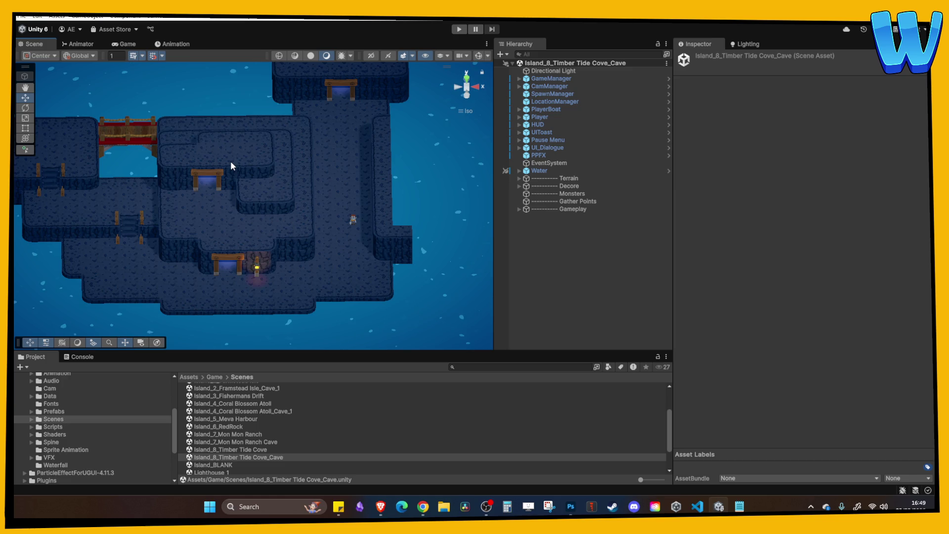
{"action": "scroll", "coordinate": [241, 230], "scroll_direction": "up", "scroll_amount": 2}
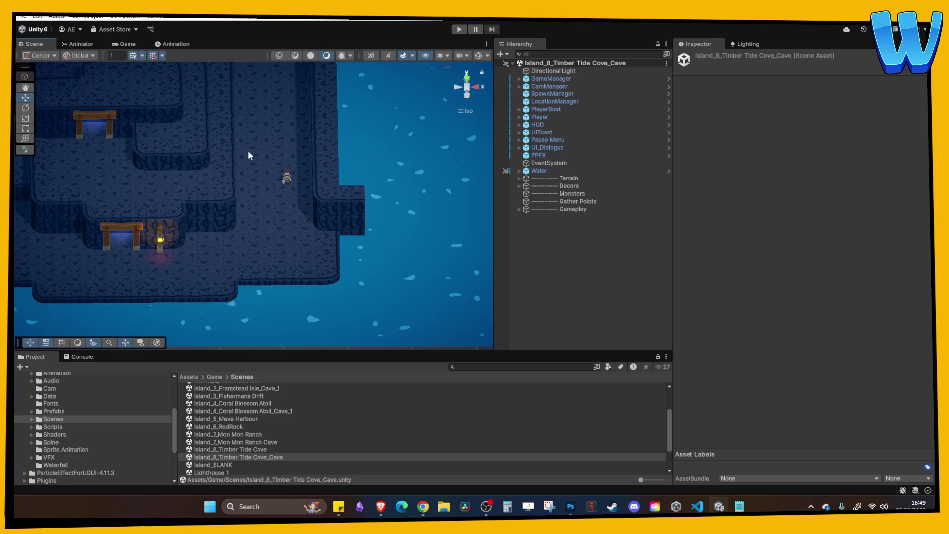
{"action": "key", "text": "Up"}
{"action": "key", "text": "Up"}
{"action": "key", "text": "Up"}
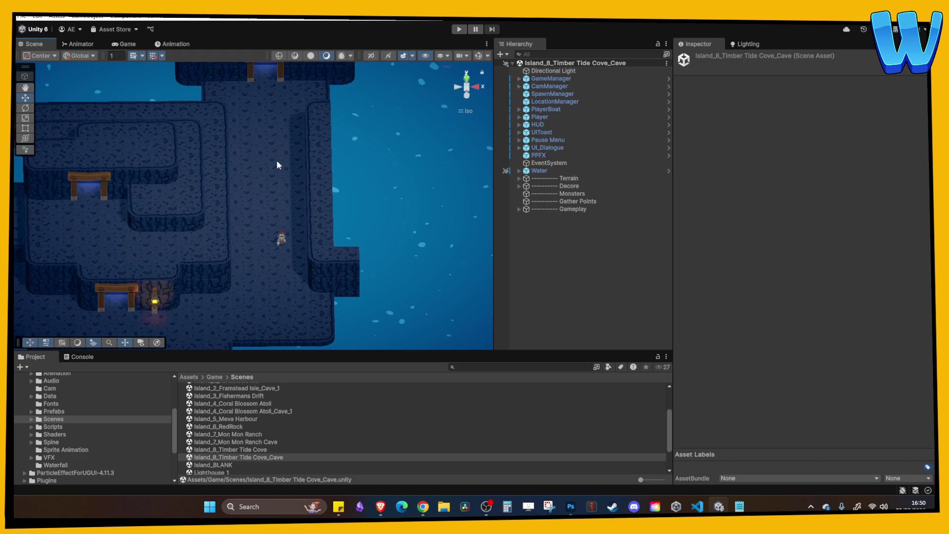
{"action": "key", "text": "Down"}
{"action": "key", "text": "Down"}
{"action": "key", "text": "Down"}
{"action": "key", "text": "q"}
{"action": "key", "text": "Up"}
{"action": "key", "text": "Up"}
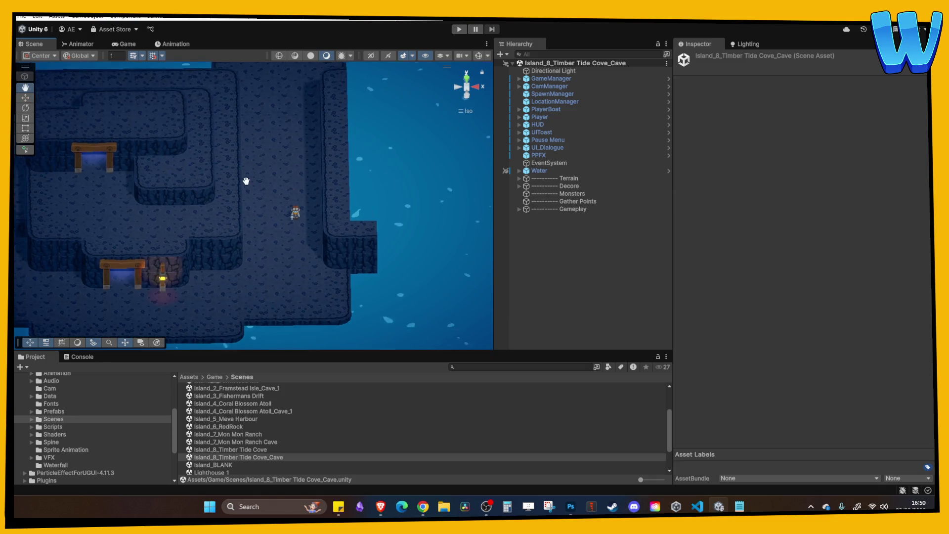
{"action": "scroll", "coordinate": [246, 181], "scroll_direction": "down", "scroll_amount": 2}
{"action": "key", "text": "w"}
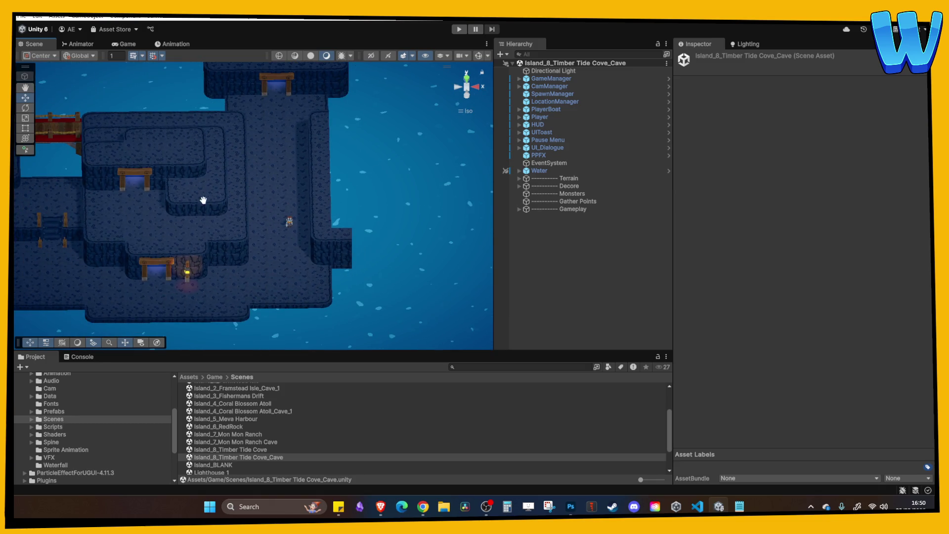
{"action": "left_click_drag", "start_coordinate": [203, 199], "coordinate": [203, 143]}
{"action": "scroll", "coordinate": [236, 206], "scroll_direction": "down", "scroll_amount": 1}
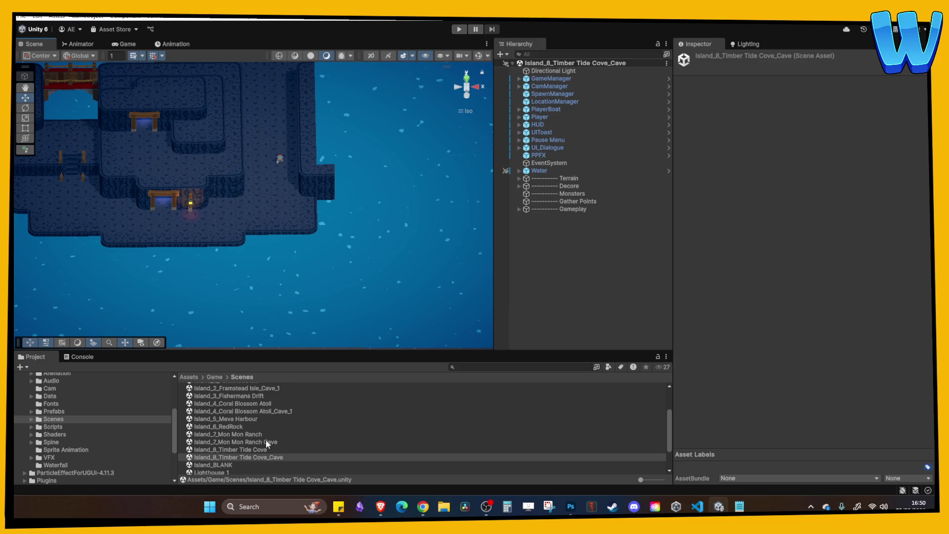
{"action": "double_click", "coordinate": [253, 450]}
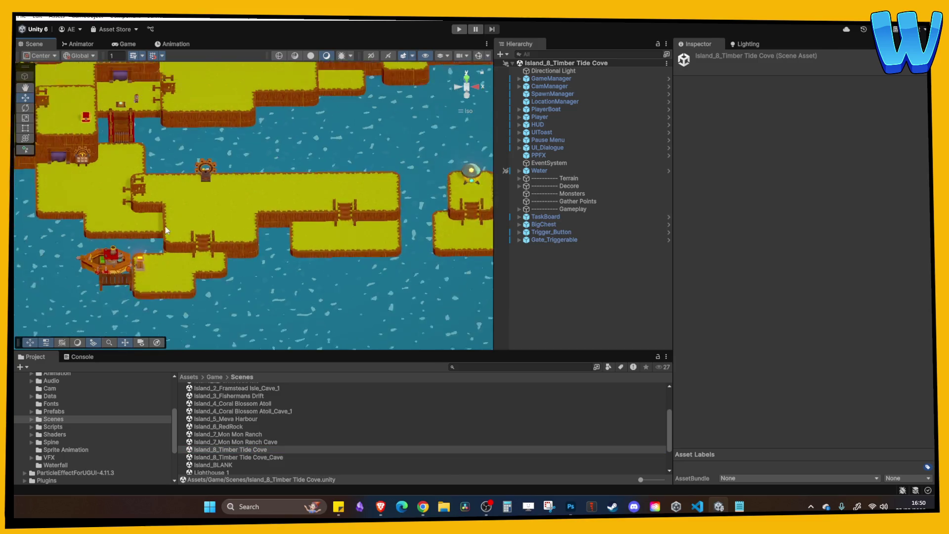
Step: Bring the islet into view, select the Island Heart and frame it
{"action": "scroll", "coordinate": [166, 231], "scroll_direction": "down", "scroll_amount": 3}
{"action": "left_click_drag", "start_coordinate": [256, 263], "coordinate": [248, 212]}
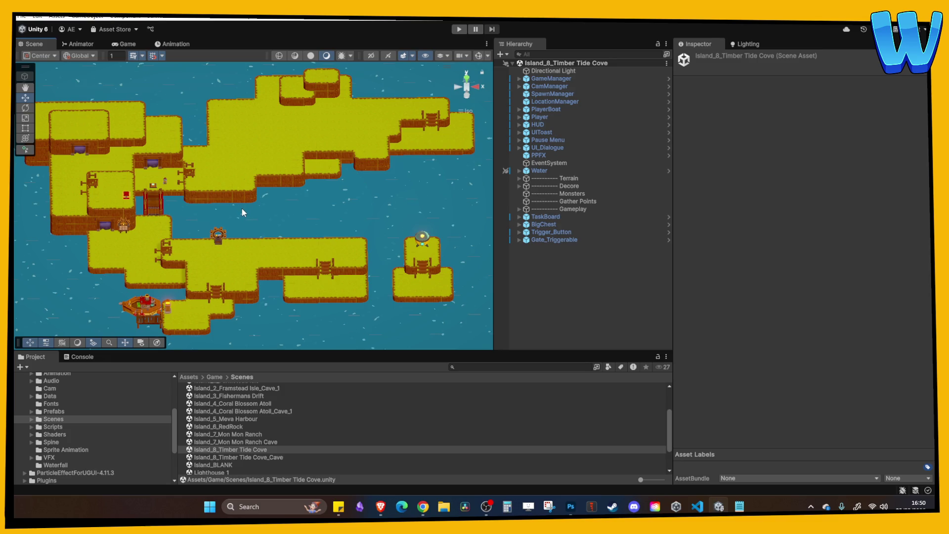
{"action": "scroll", "coordinate": [242, 209], "scroll_direction": "up", "scroll_amount": 5}
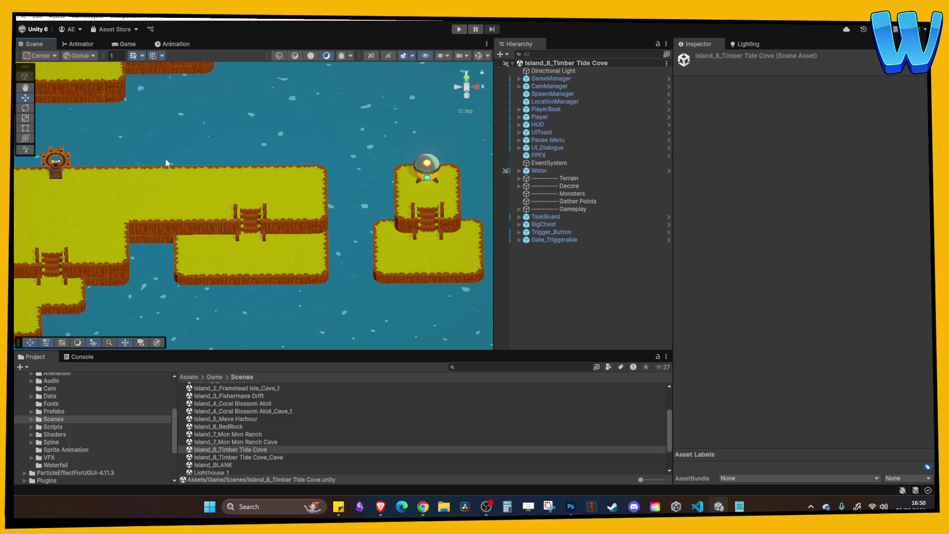
{"action": "left_click_drag", "start_coordinate": [262, 189], "coordinate": [204, 186]}
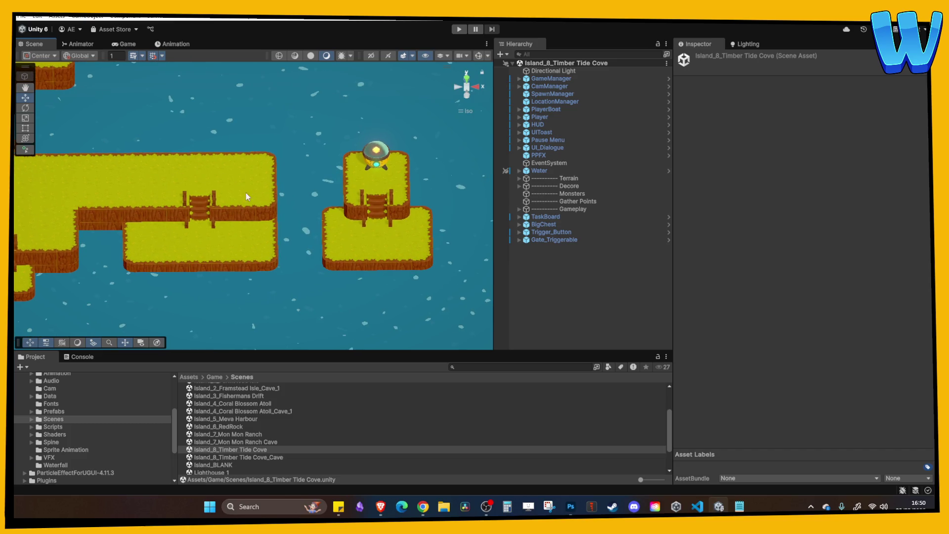
{"action": "scroll", "coordinate": [246, 192], "scroll_direction": "up", "scroll_amount": 2}
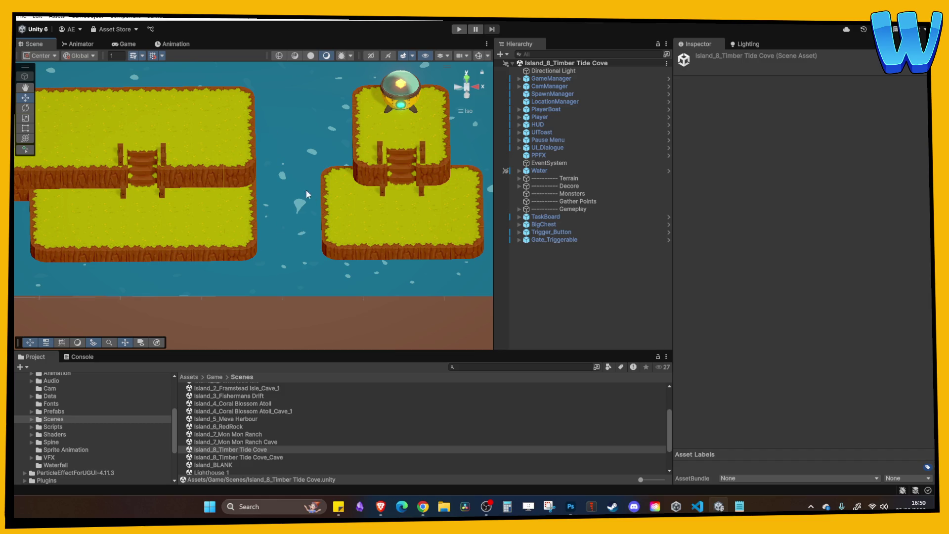
{"action": "left_click", "coordinate": [396, 101]}
{"action": "key", "text": "f"}
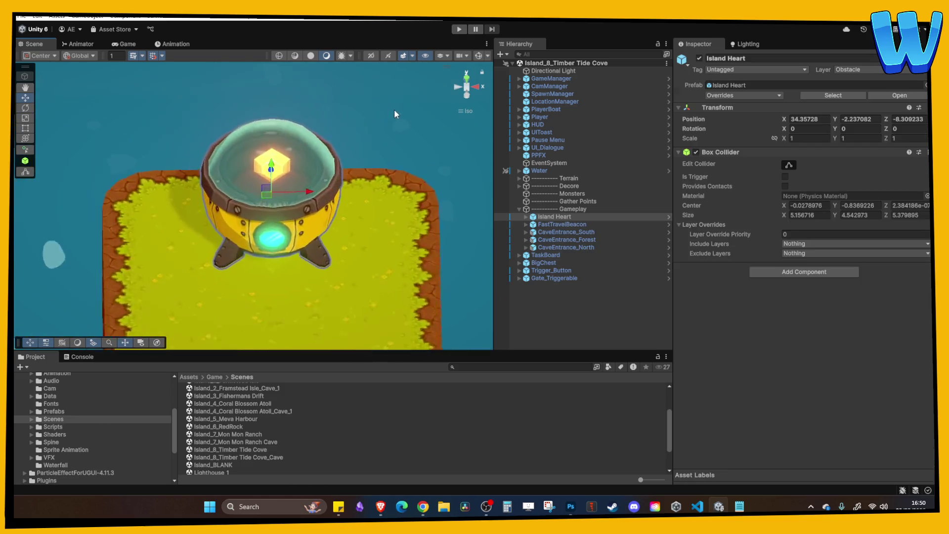
Step: Zoom out to see the whole Timber Tide Cove island, then open the Ocean_1 scene
{"action": "scroll", "coordinate": [318, 191], "scroll_direction": "down", "scroll_amount": 5}
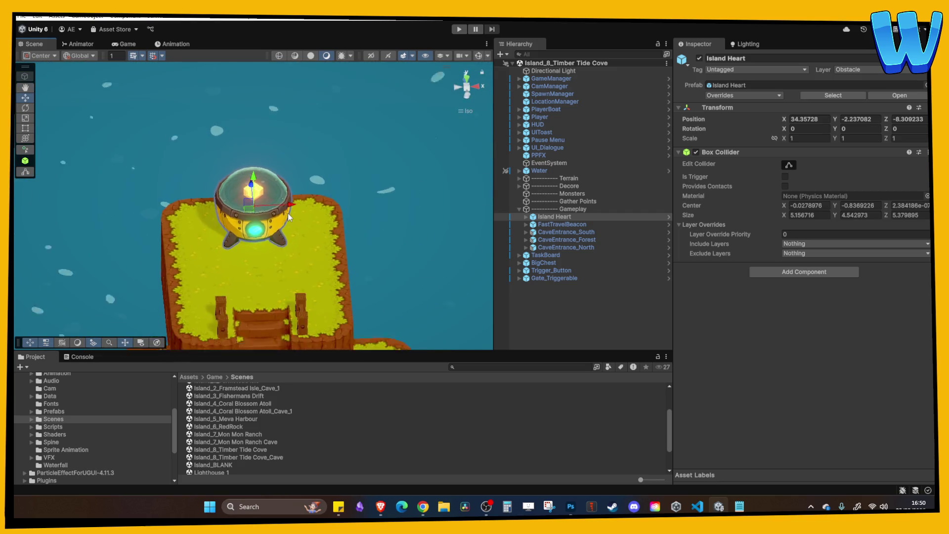
{"action": "scroll", "coordinate": [178, 208], "scroll_direction": "down", "scroll_amount": 5}
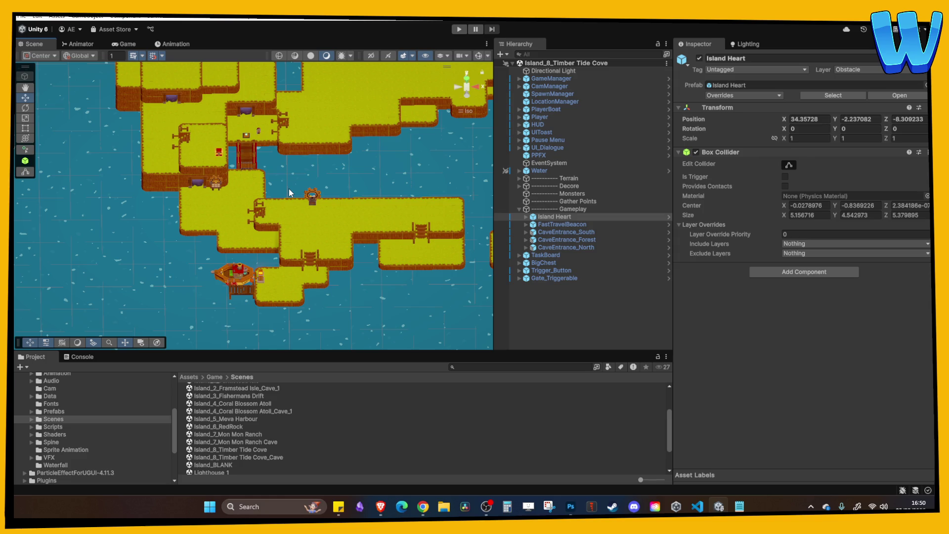
{"action": "scroll", "coordinate": [289, 189], "scroll_direction": "down", "scroll_amount": 3}
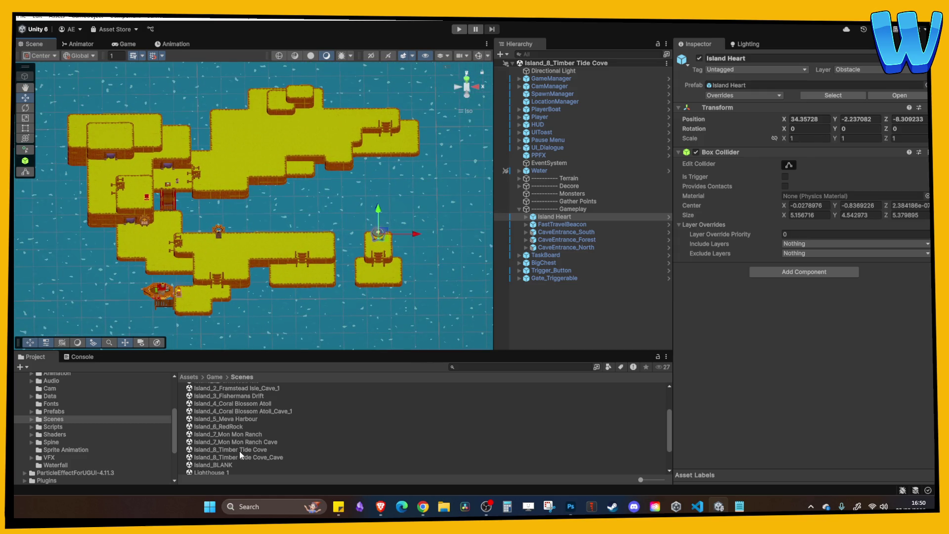
{"action": "scroll", "coordinate": [242, 455], "scroll_direction": "down", "scroll_amount": 3}
{"action": "double_click", "coordinate": [212, 440]}
Step: Select Ocean_1 and adjust the zoom to fit the ocean map's ten cloud-walled areas
{"action": "left_click", "coordinate": [212, 447]}
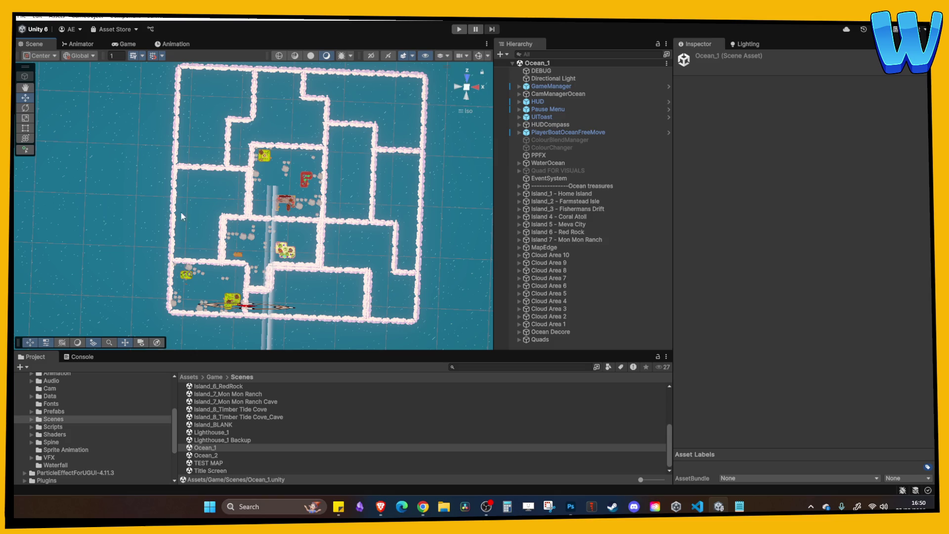
{"action": "scroll", "coordinate": [196, 255], "scroll_direction": "up", "scroll_amount": 2}
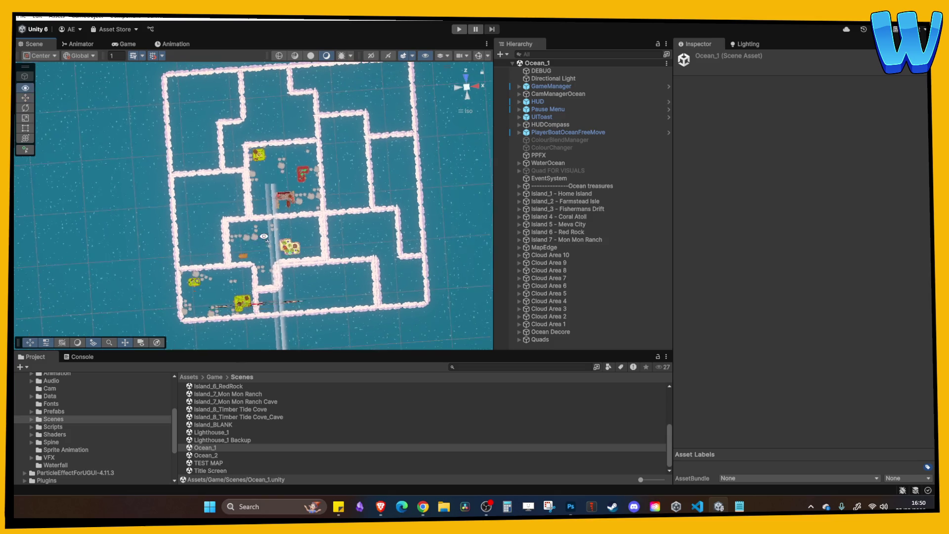
{"action": "scroll", "coordinate": [253, 241], "scroll_direction": "down", "scroll_amount": 3}
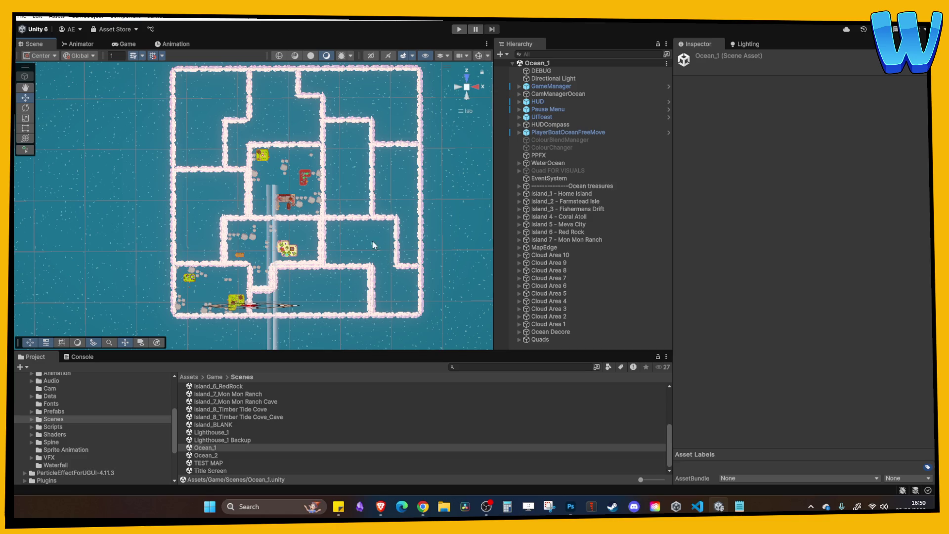